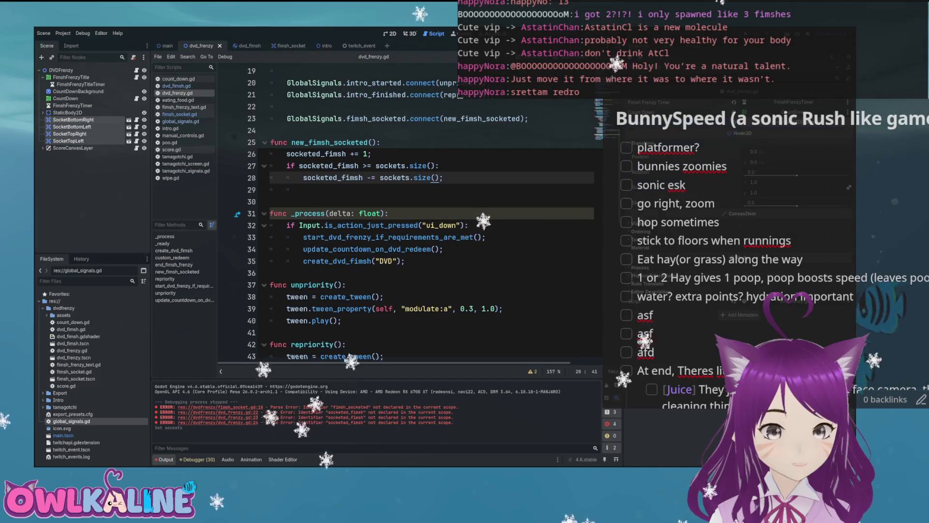
After line 28 of dvd_frenzy.gd, add 'for socket in sockets: socket.enable_socket();' and jump to enable_socket's definition
click(336, 154)
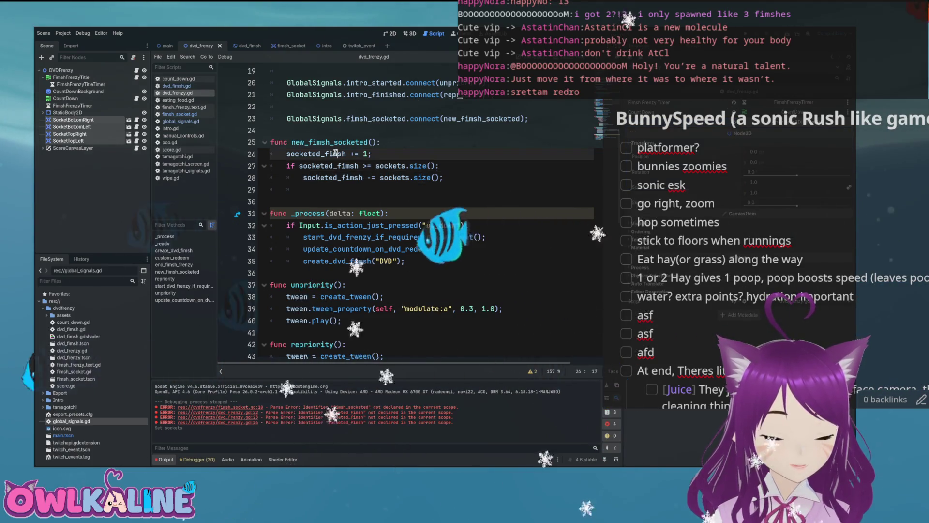
click(480, 177)
key(Return)
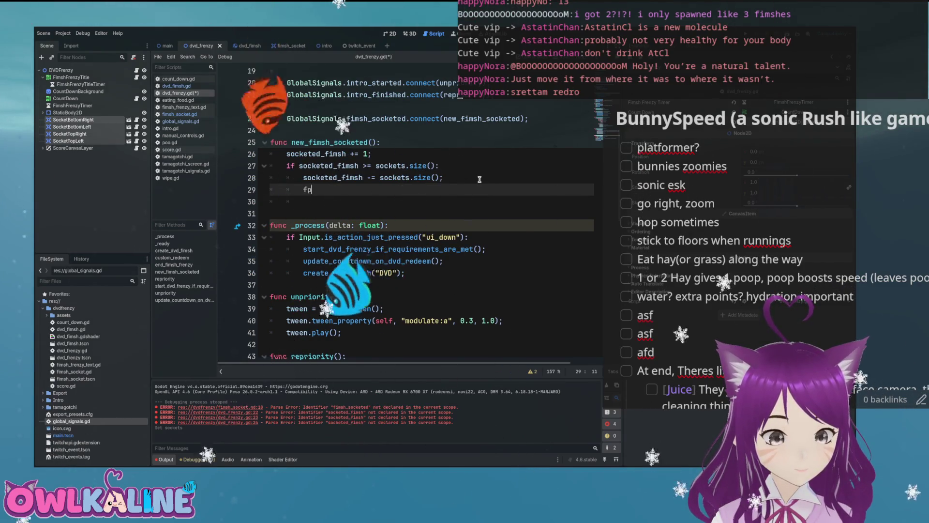
key(BackSpace)
text(or socket in sock)
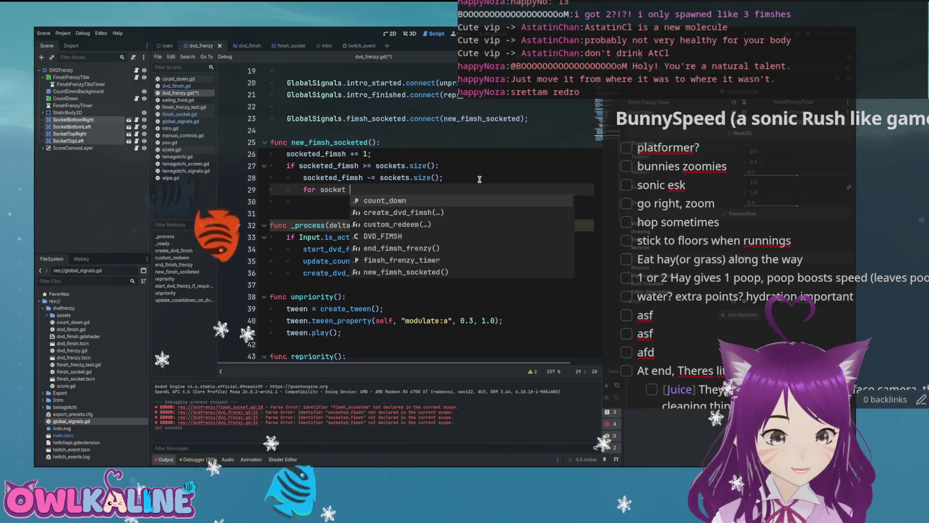
text(ets:)
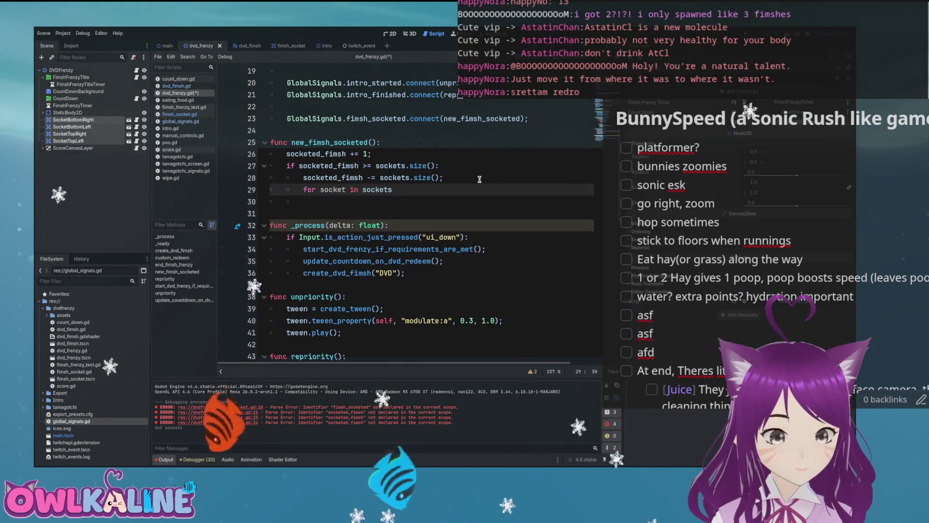
key(Return)
text(socket.ena)
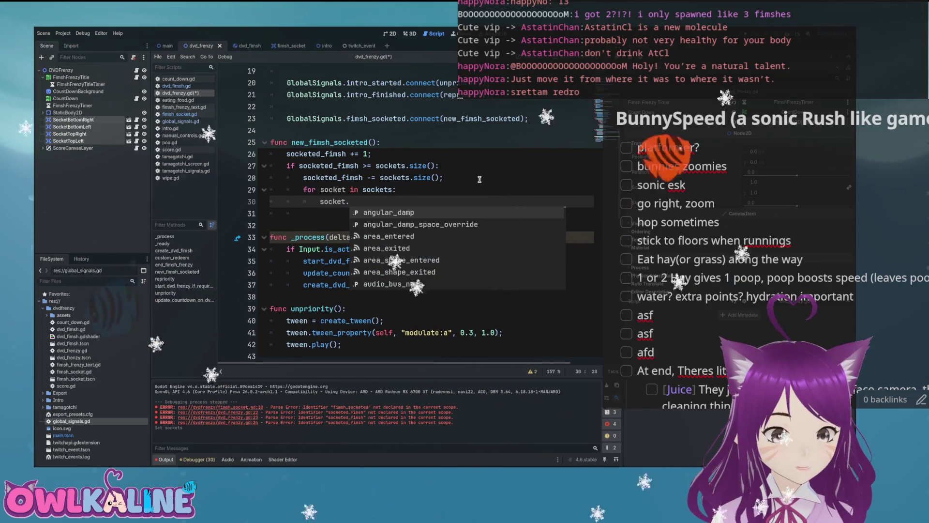
text(ble)
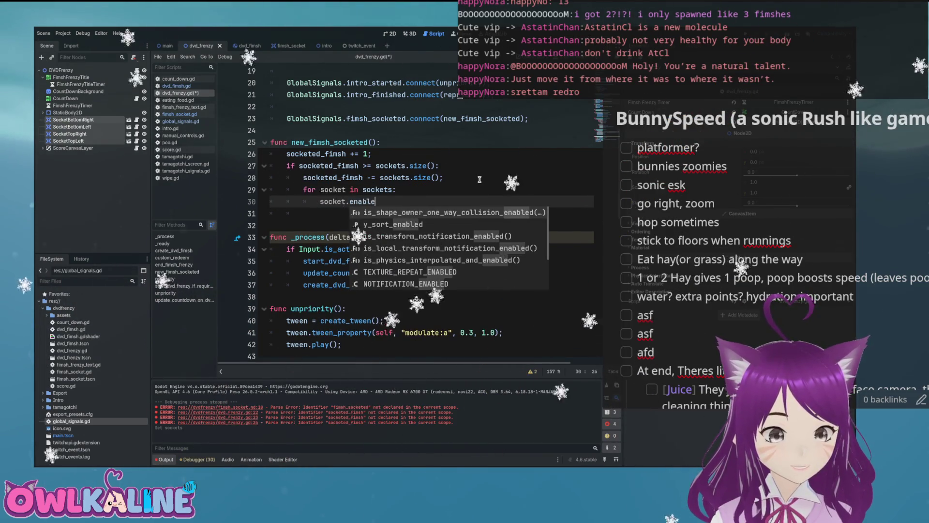
text(_socket();)
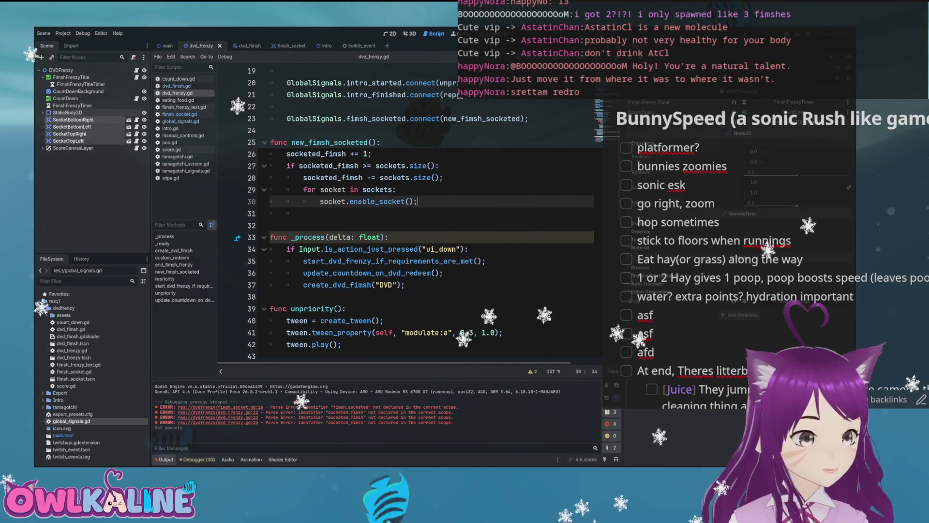
ctrl+click(368, 201)
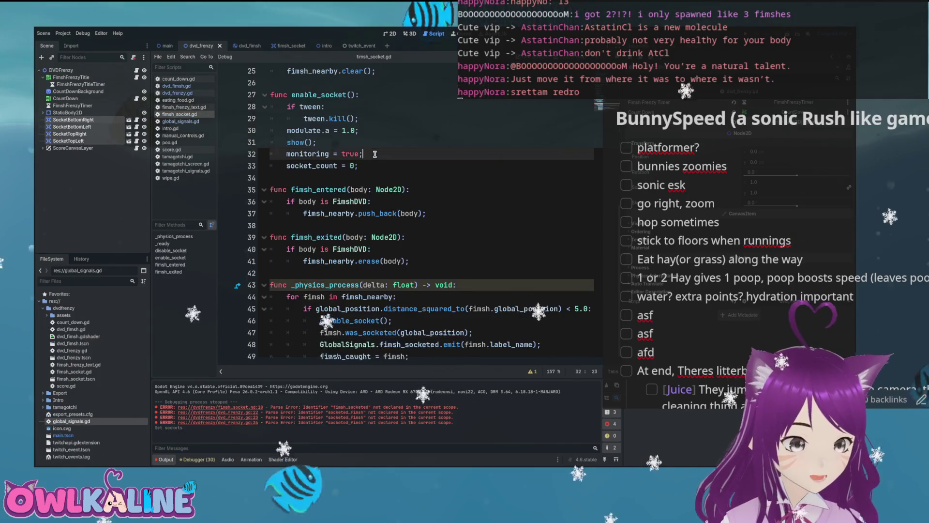
Start a new line under 'if tween:' in enable_socket() of fimsh_socket.gd
scroll(310, 201, up, 3)
double_click(316, 201)
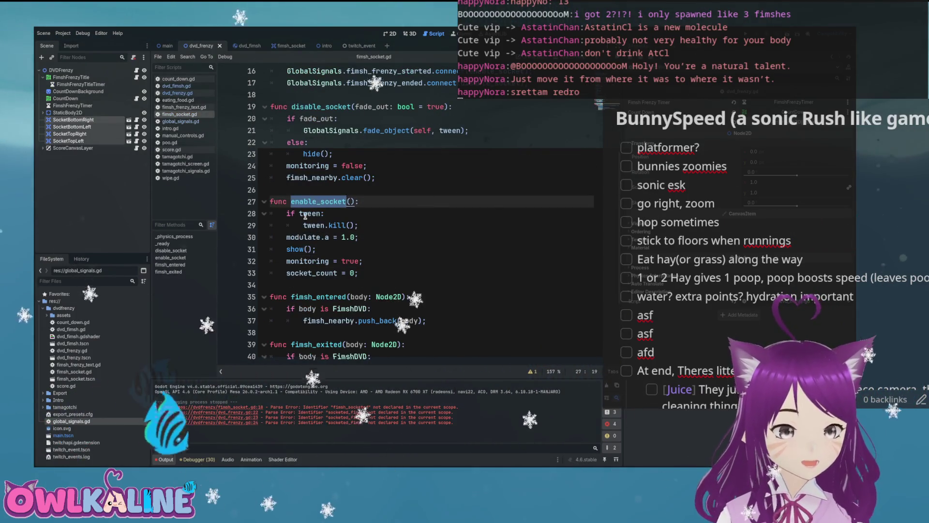
double_click(306, 214)
mouse_move(338, 225)
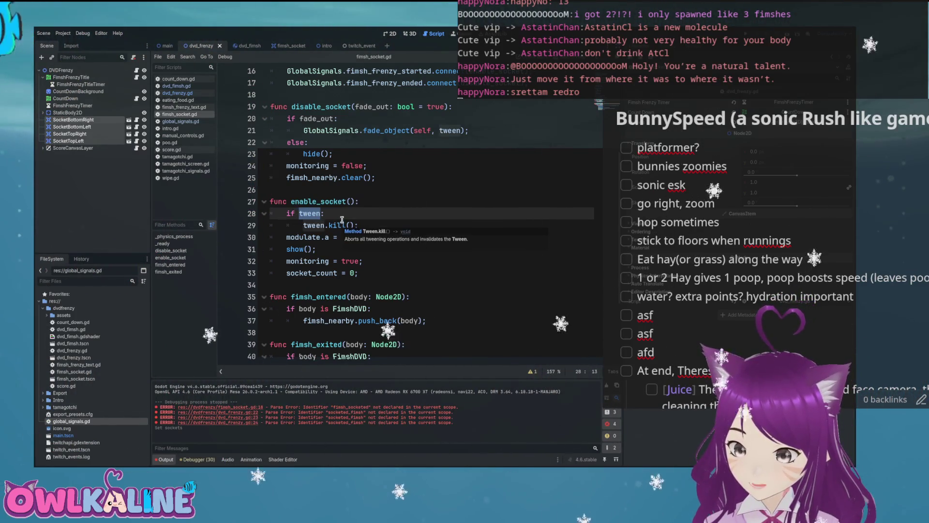
click(359, 216)
key(Return)
Insert tween.stop() using autocomplete and save fimsh_socket.gd
text(tweem)
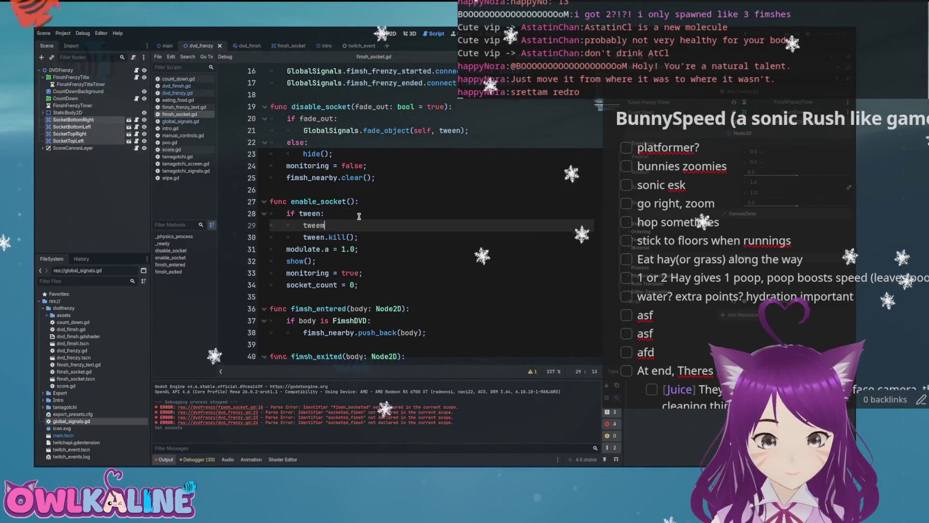
text(..)
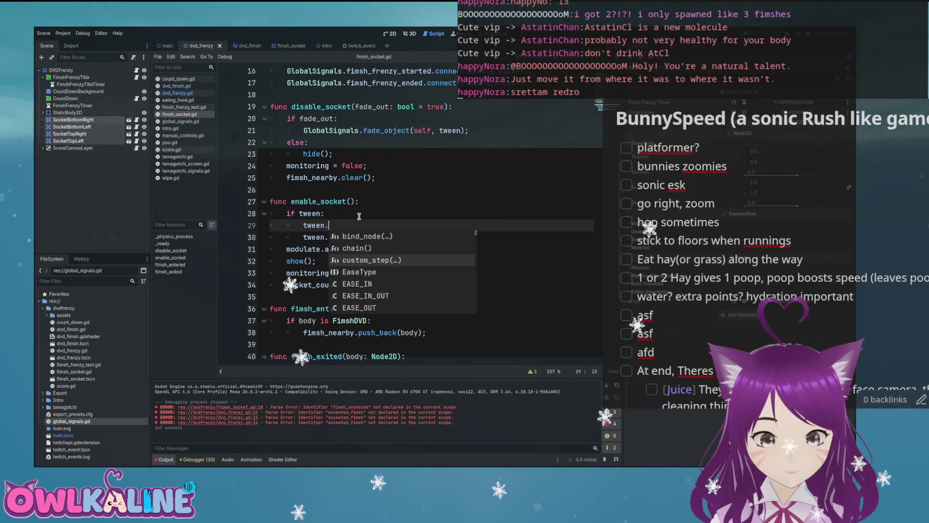
key(Down)
key(Down)
key(Down)
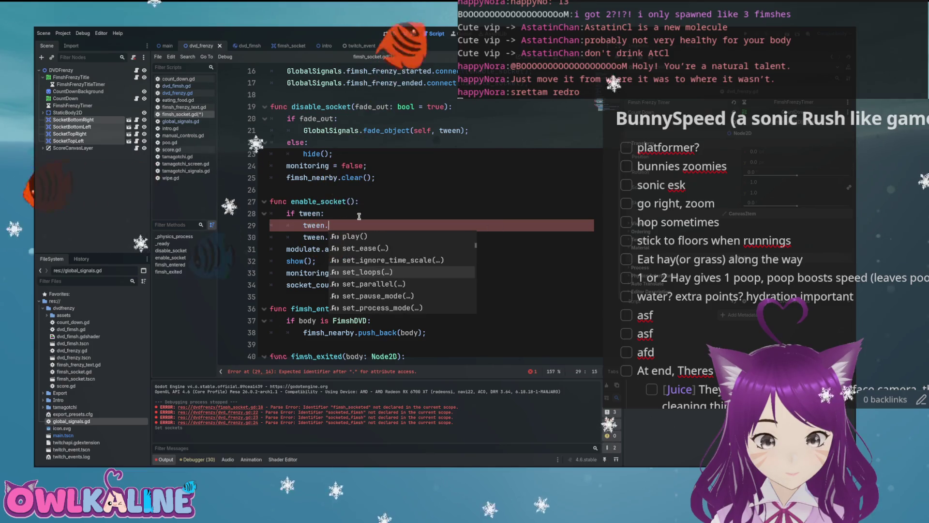
key(Down)
key(Down)
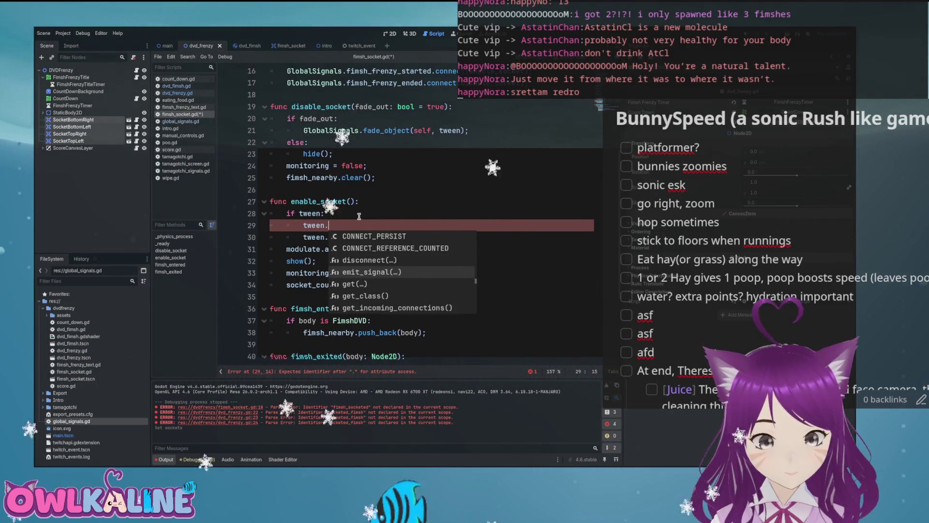
key(Down)
key(Down)
key(Down)
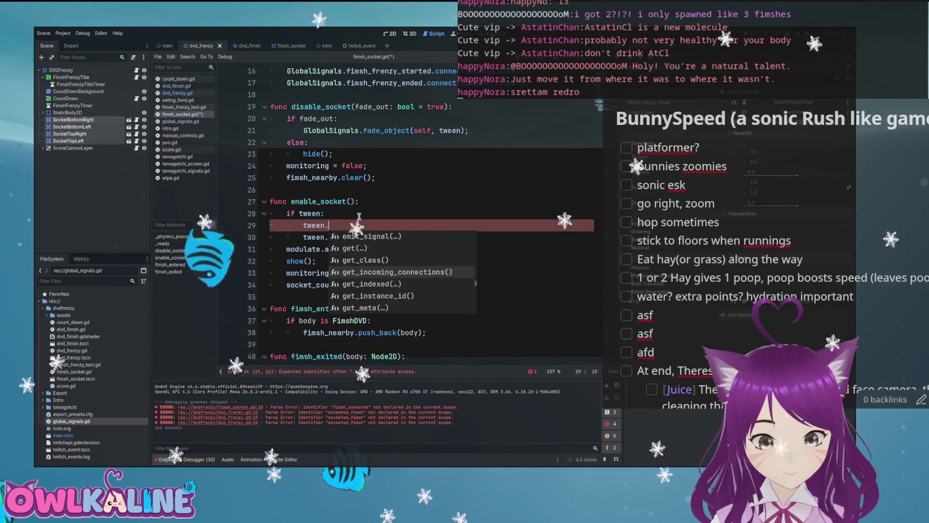
key(Down)
key(Down)
key(Down)
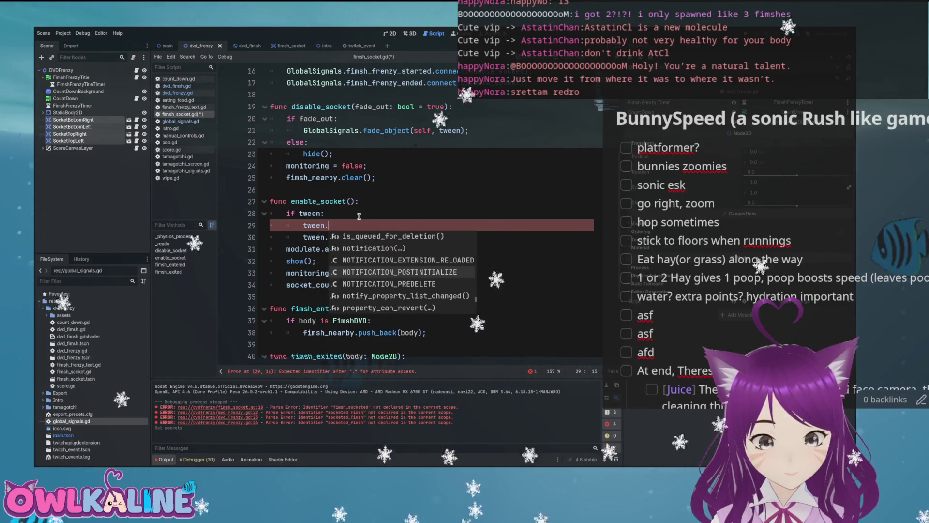
text(stop)
key(Return)
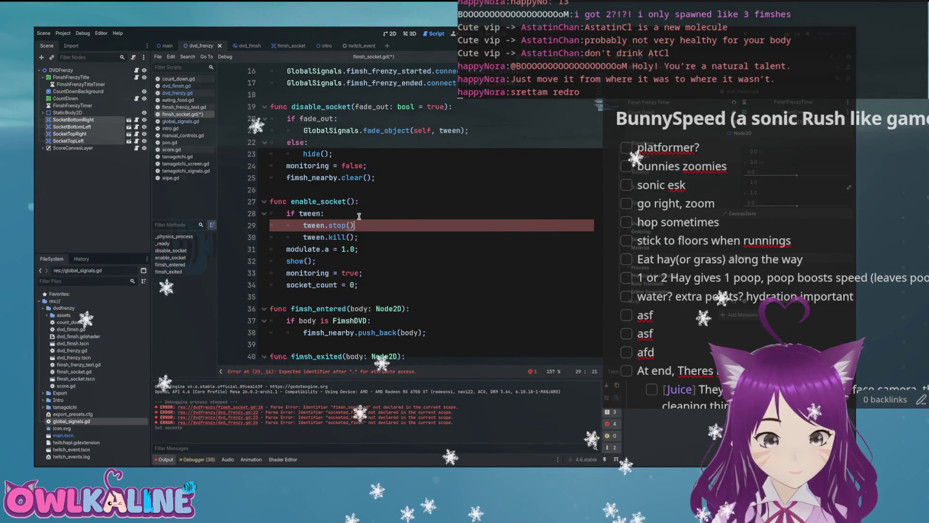
text(;)
key(ctrl+s)
mouse_move(337, 226)
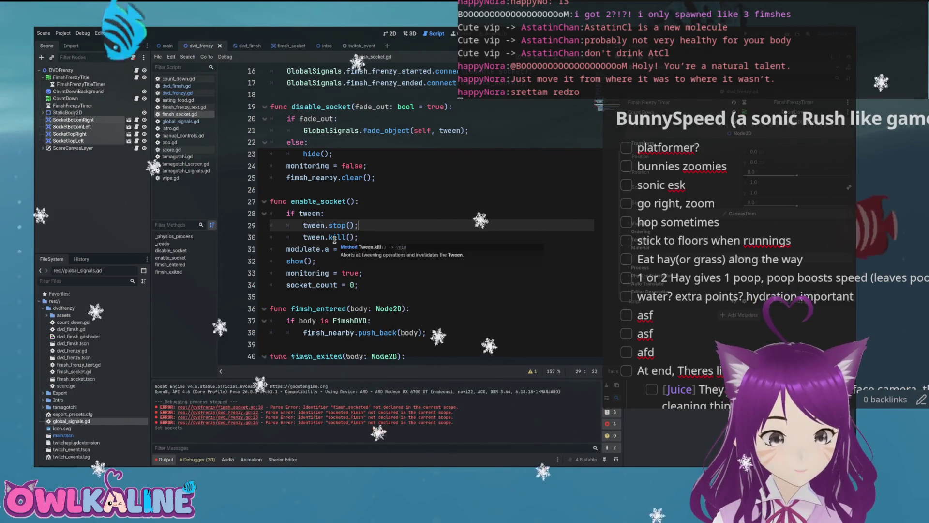
Run the project to watch the DVDs bounce with the new socket re-enabling
click(381, 247)
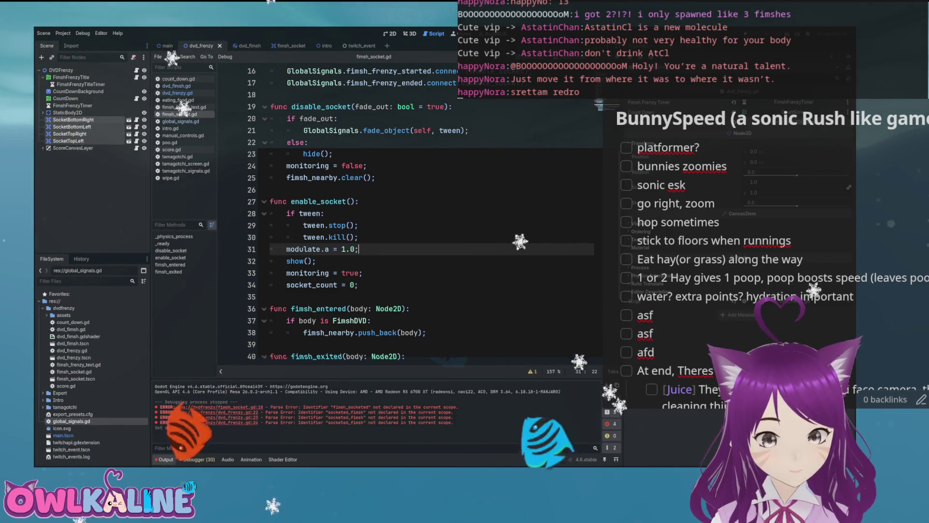
key(F5)
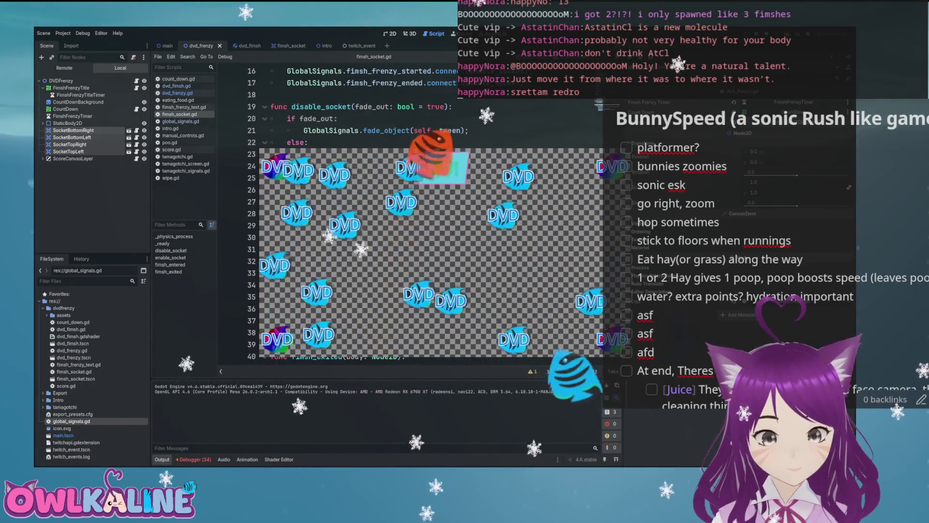
Stop the test run and return to the new_fimsh_socketed loop in dvd_frenzy.gd
key(F8)
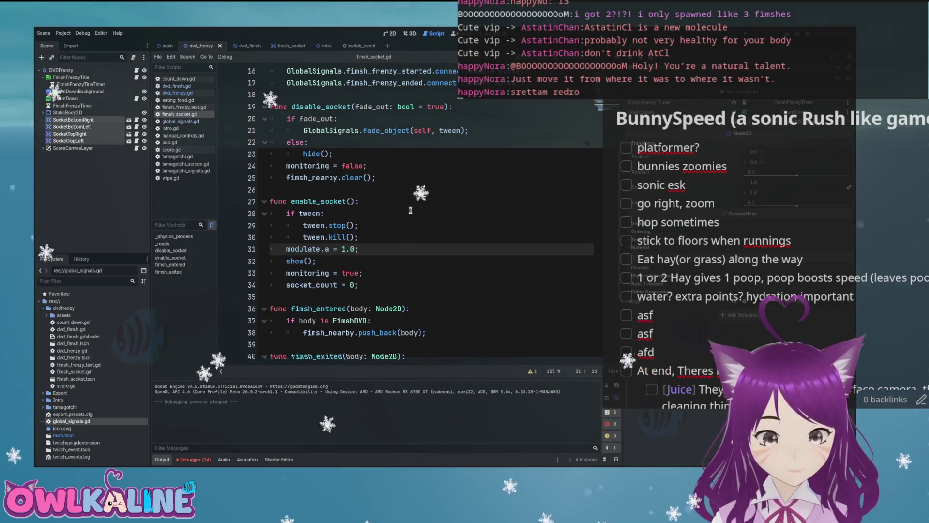
scroll(410, 210, up, 2)
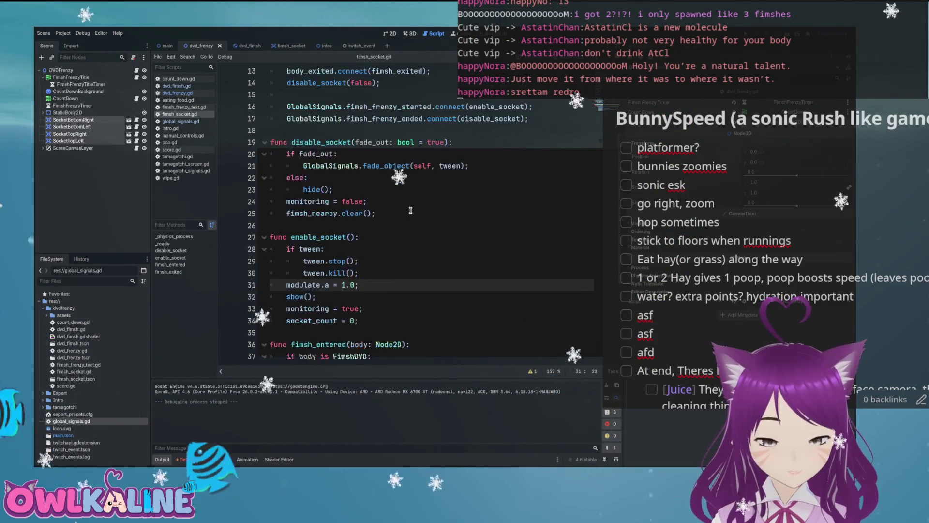
scroll(410, 210, down, 4)
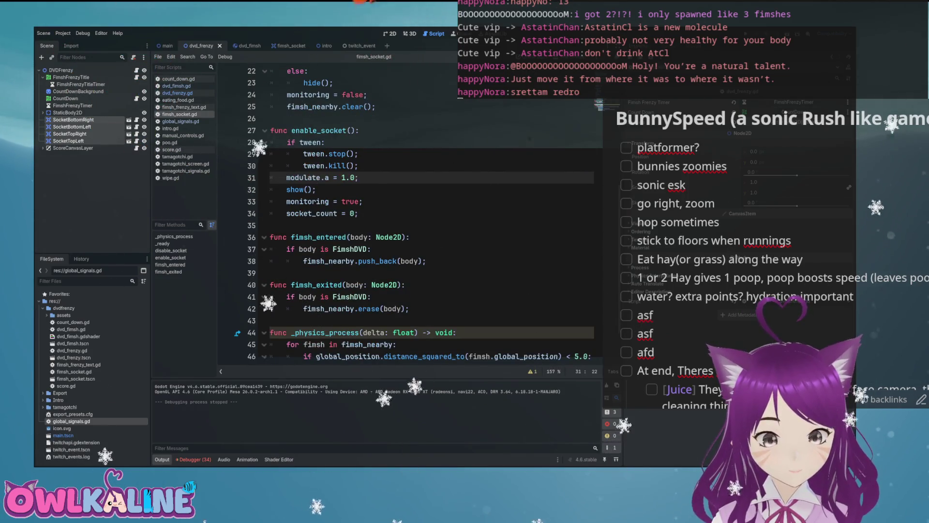
double_click(320, 130)
key(alt+Left)
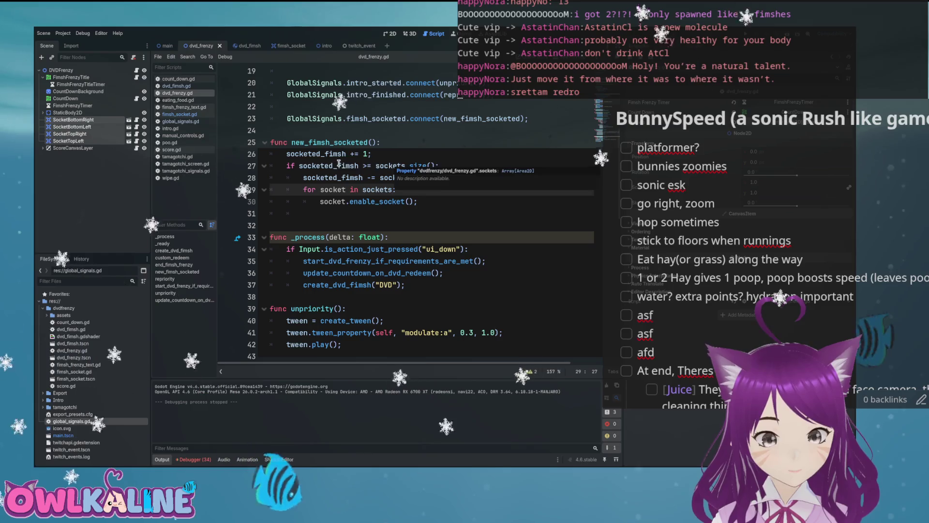
In fimsh_socket.gd, delete the 'fimsh_caught = fimsh' assignment line
click(334, 142)
double_click(334, 142)
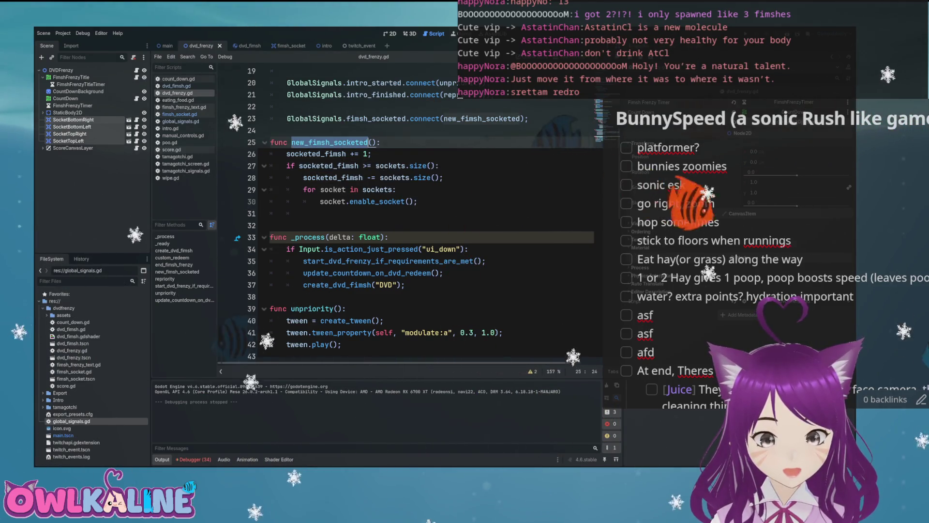
double_click(376, 118)
ctrl+click(378, 202)
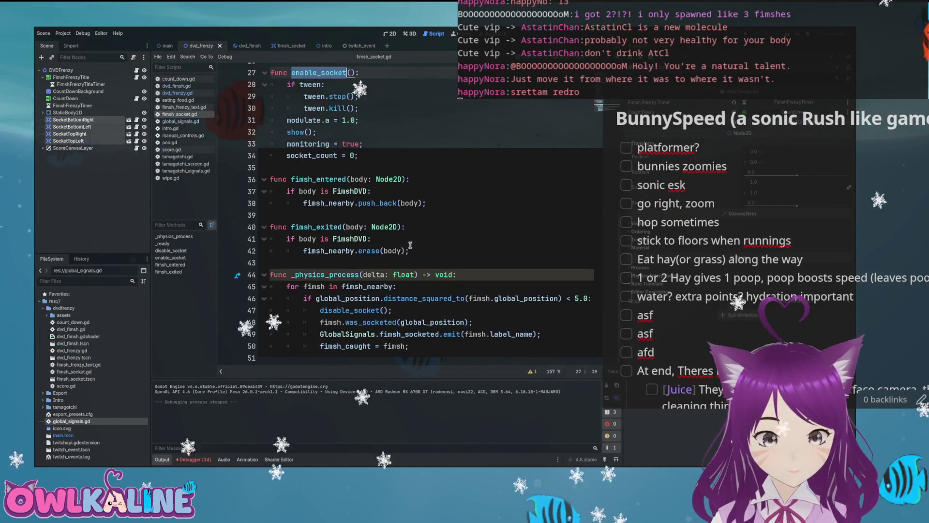
double_click(400, 334)
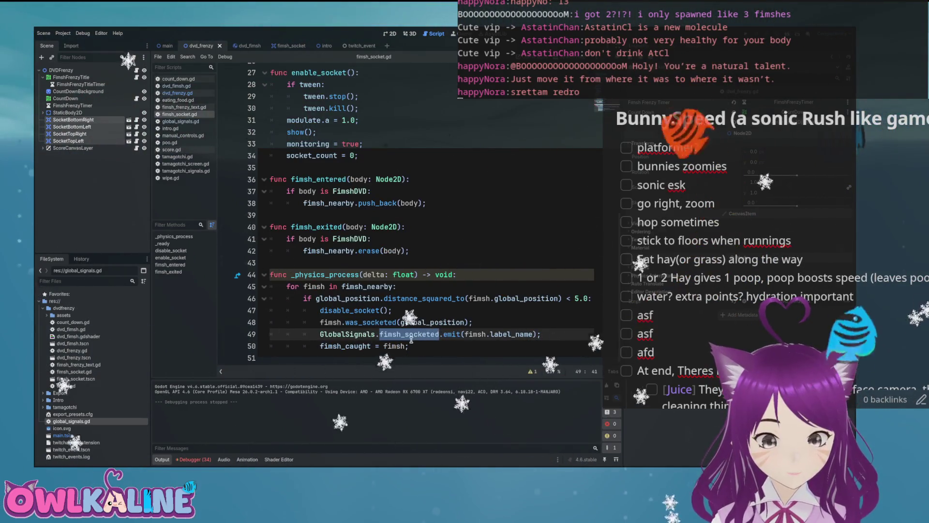
drag(408, 345, 259, 344)
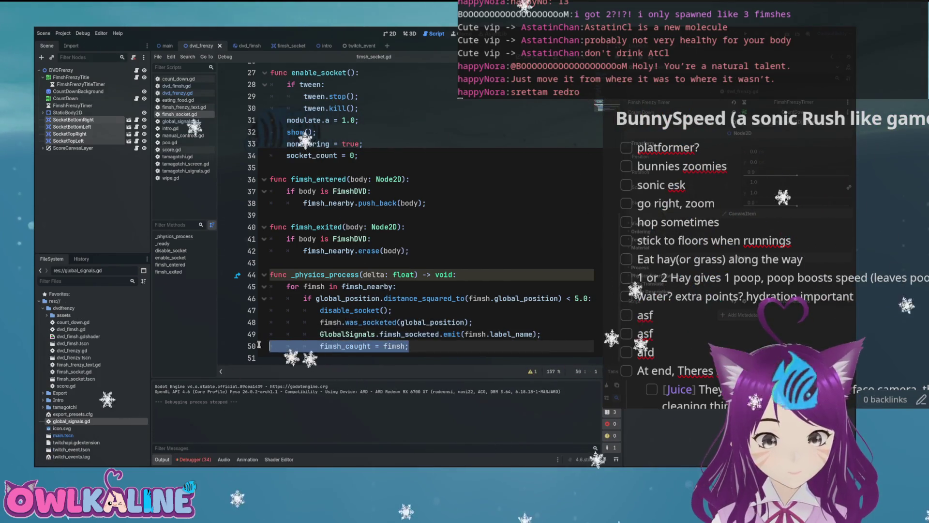
key(BackSpace)
key(BackSpace)
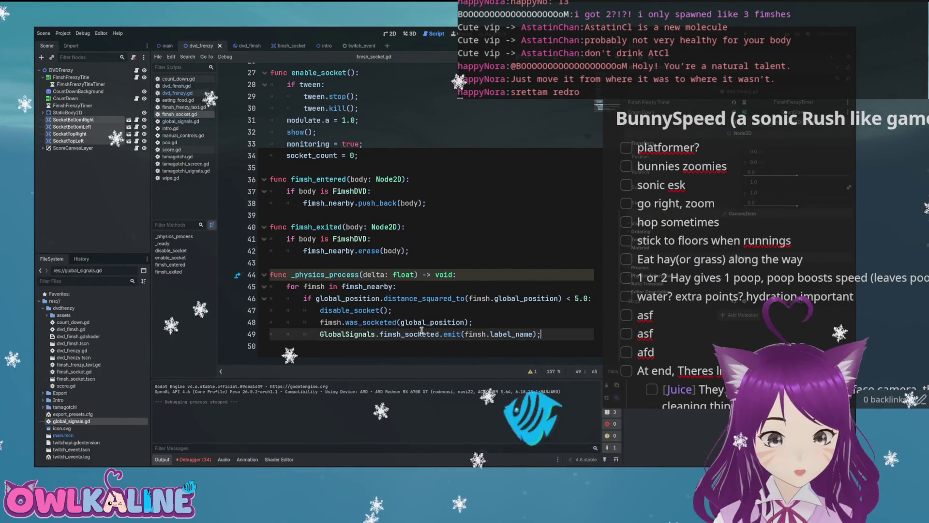
Delete the unused fimsh_caught and socket_count variable declarations
scroll(363, 270, up, 5)
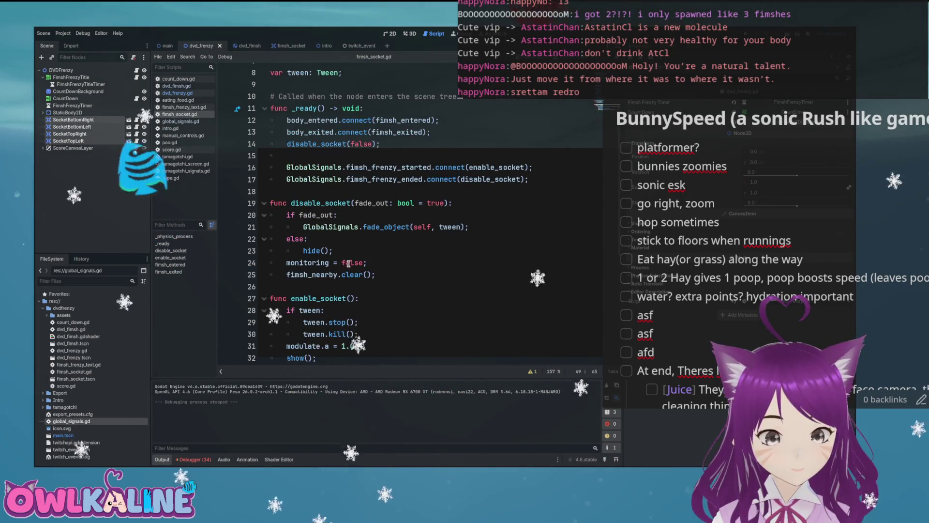
scroll(377, 208, up, 1)
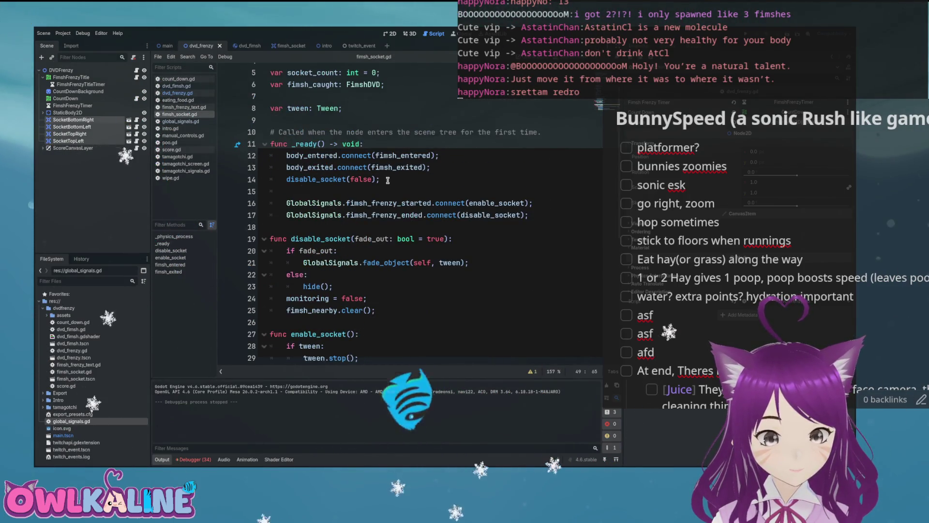
scroll(387, 180, up, 2)
click(385, 131)
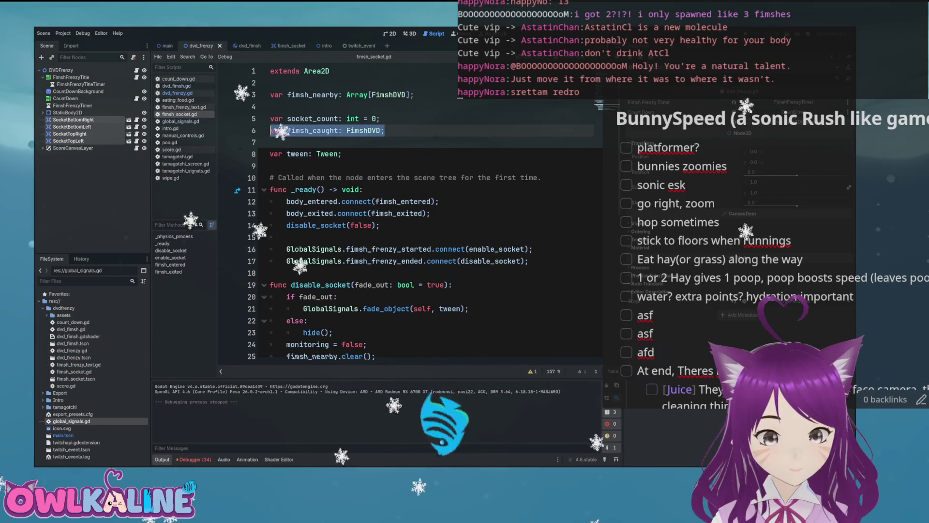
key(BackSpace)
key(BackSpace)
scroll(387, 208, down, 1)
scroll(387, 208, up, 1)
key(BackSpace)
key(BackSpace)
key(BackSpace)
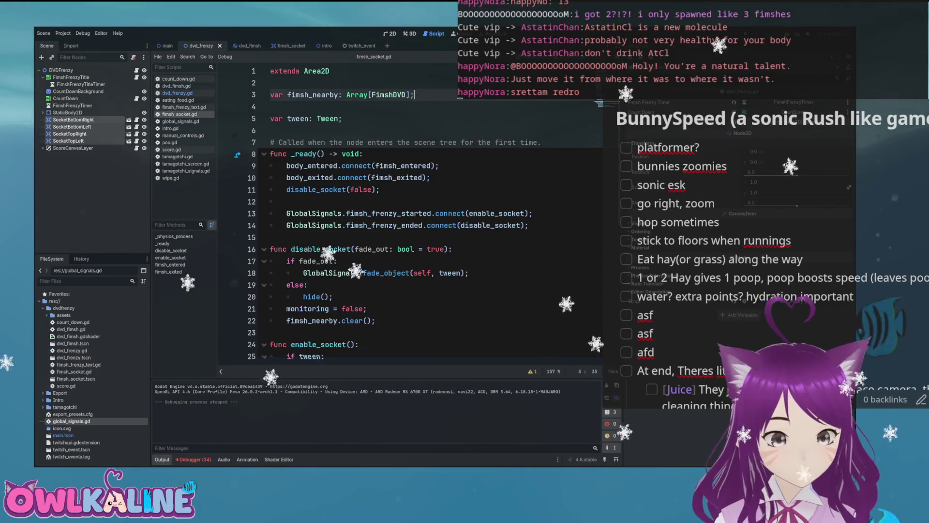
Remove the 'socket_count = 0' reset from enable_socket() and save the script
scroll(346, 203, down, 6)
scroll(347, 203, down, 2)
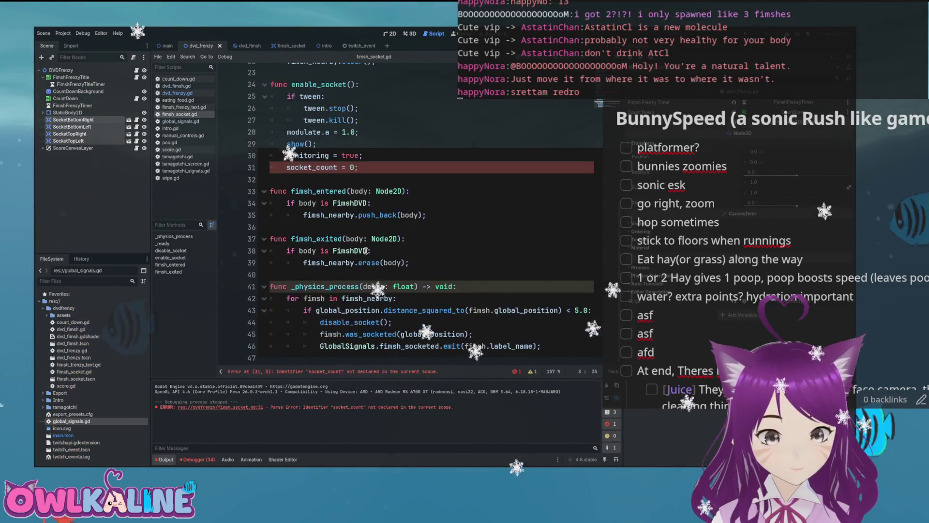
key(BackSpace)
key(ctrl+s)
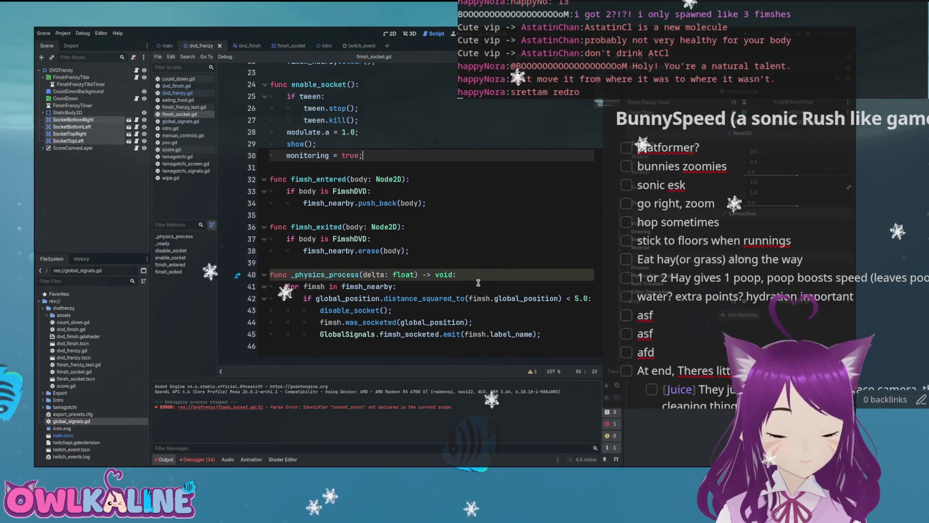
scroll(478, 282, up, 5)
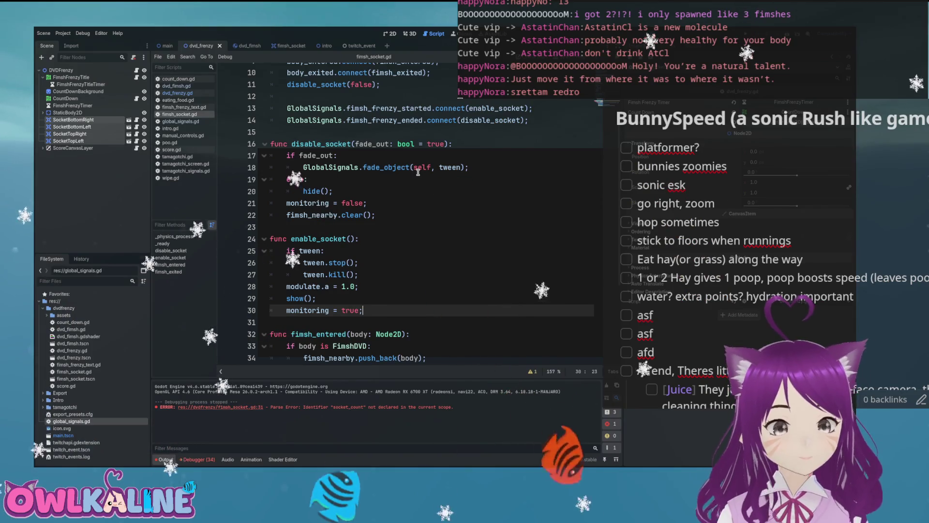
Pass an extra 5.0 argument to the fade_object call in disable_socket
double_click(321, 158)
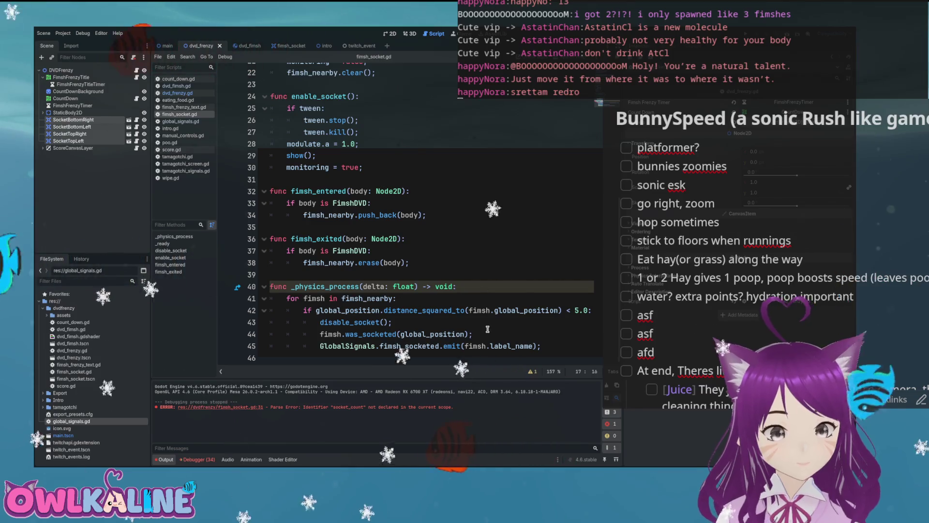
scroll(487, 329, up, 5)
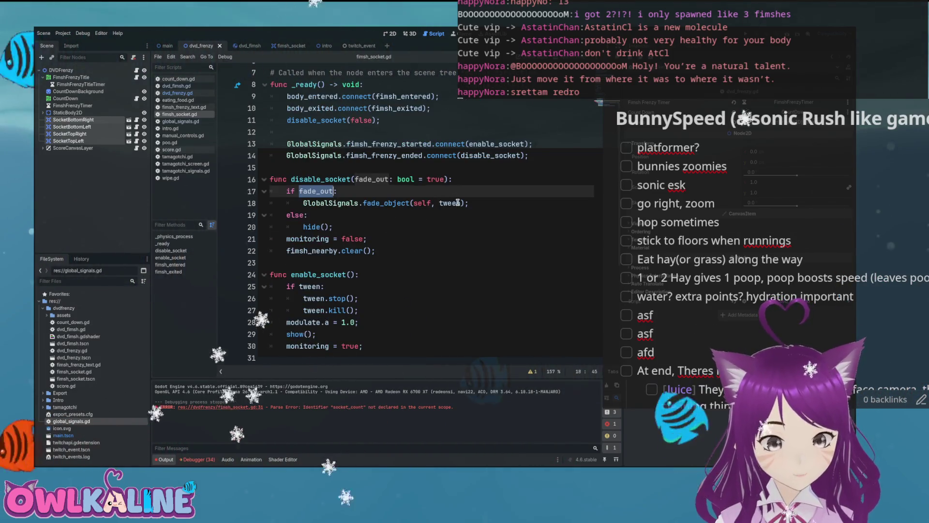
click(459, 203)
text(, 5.0)
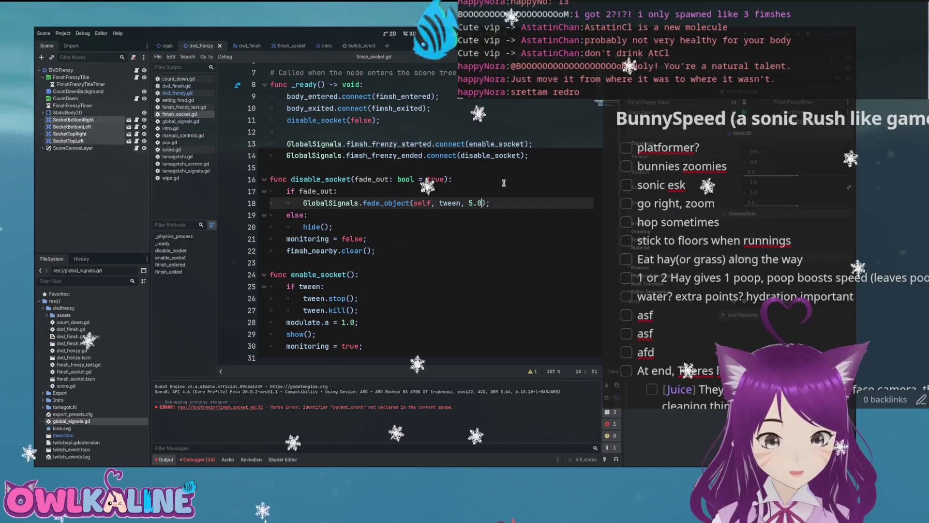
In global_signals.gd, add a delay parameter defaulting to 5.0 to fade_object's signature
key(Up)
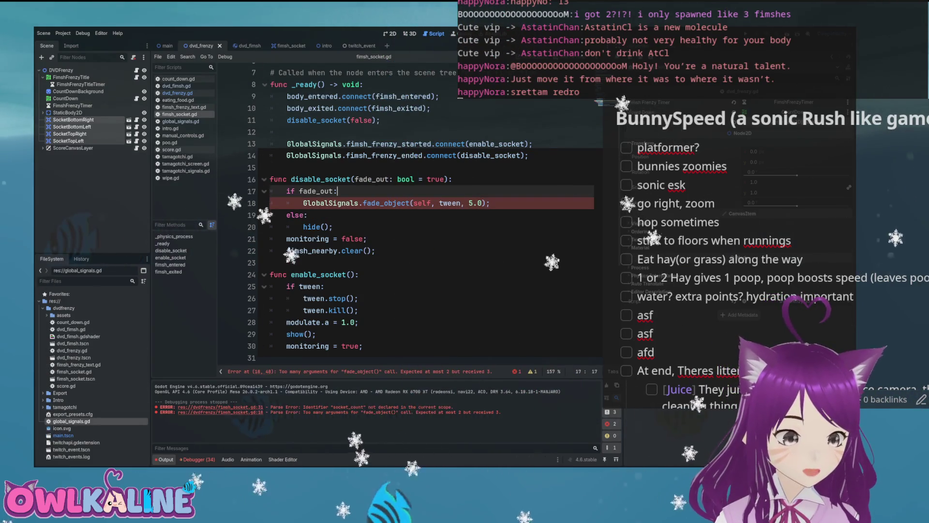
ctrl+click(345, 202)
scroll(394, 209, down, 2)
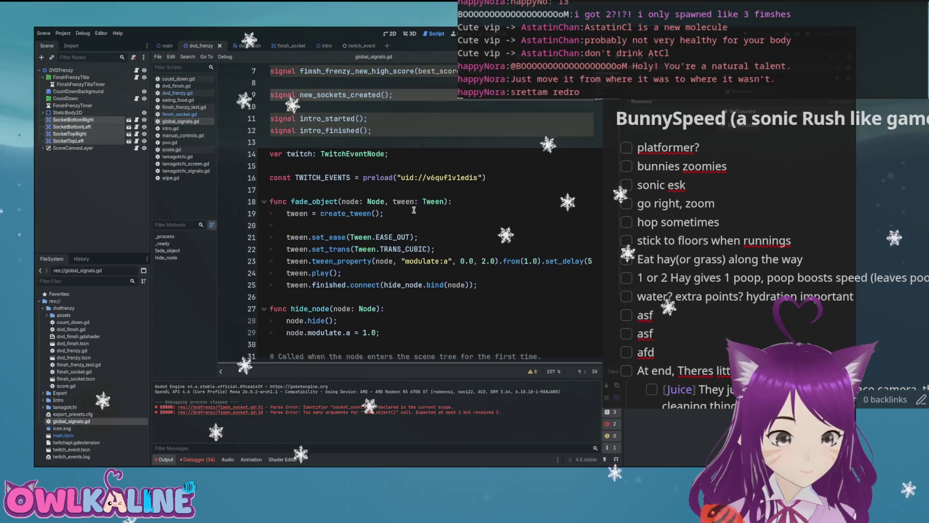
click(443, 201)
text(, duration)
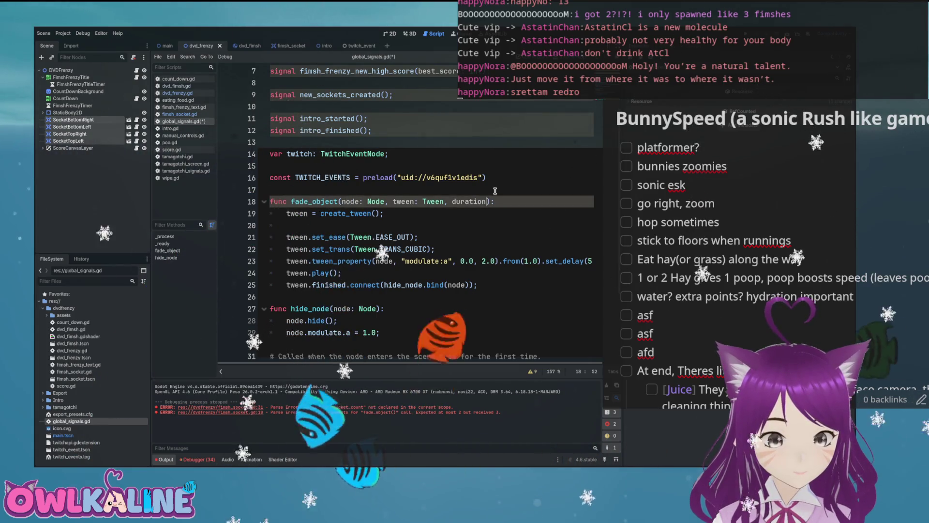
key(Down)
key(Down)
key(Down)
key(End)
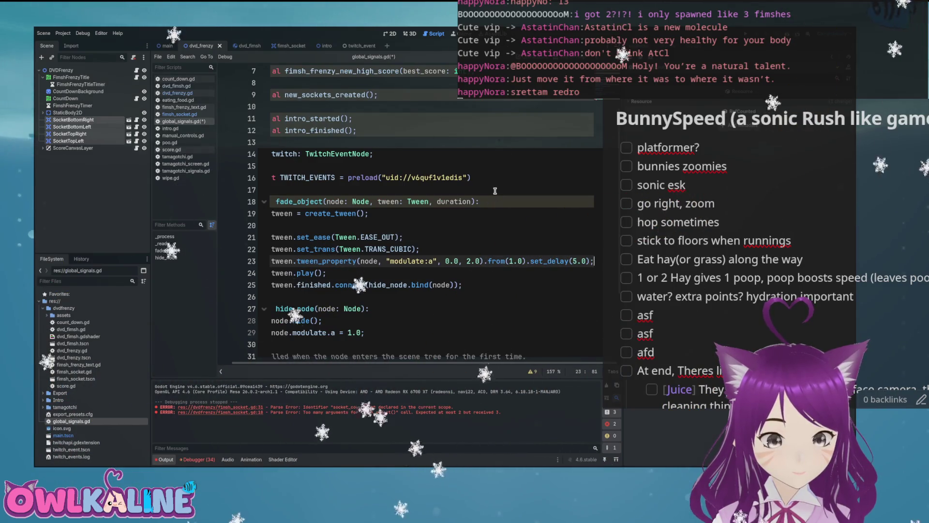
key(Up)
key(Up)
key(Up)
key(End)
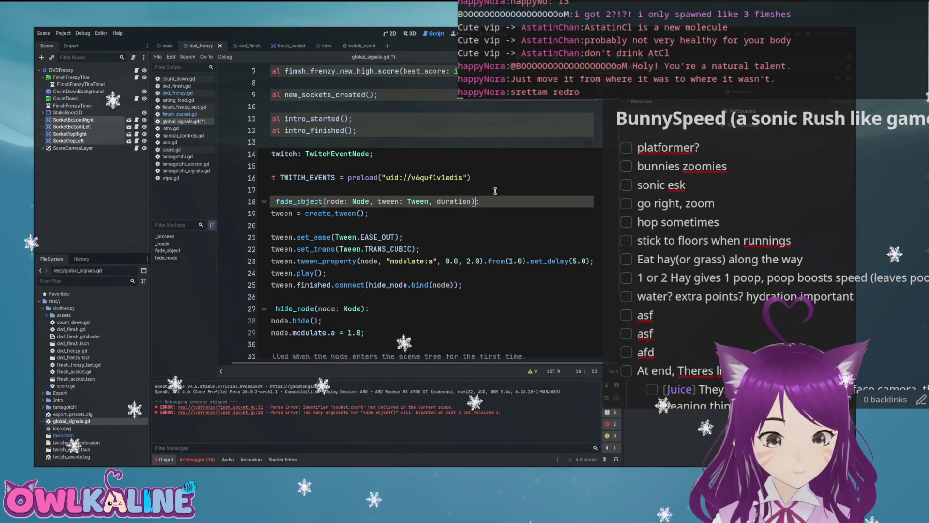
key(BackSpace)
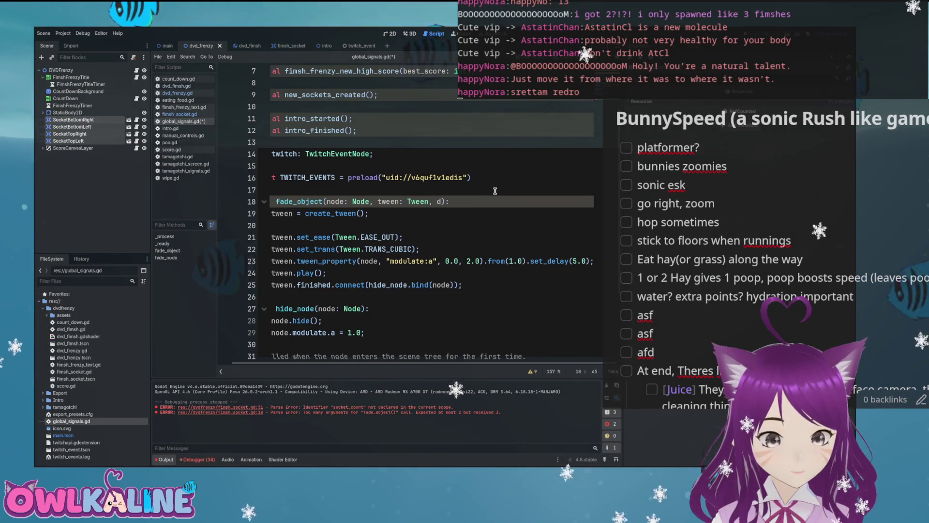
text(elay: )
text(5,)
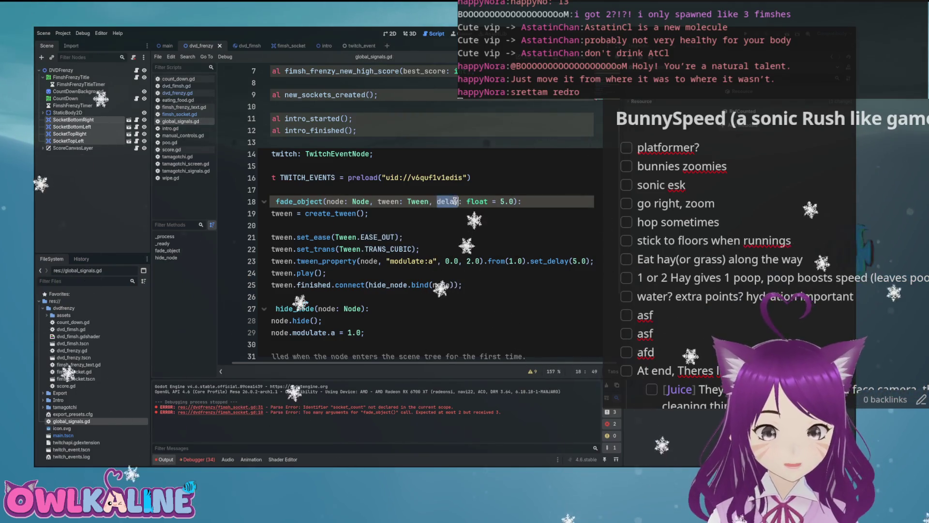
Replace the hard-coded 5.0 in set_delay with the delay parameter
double_click(587, 261)
text(delay)
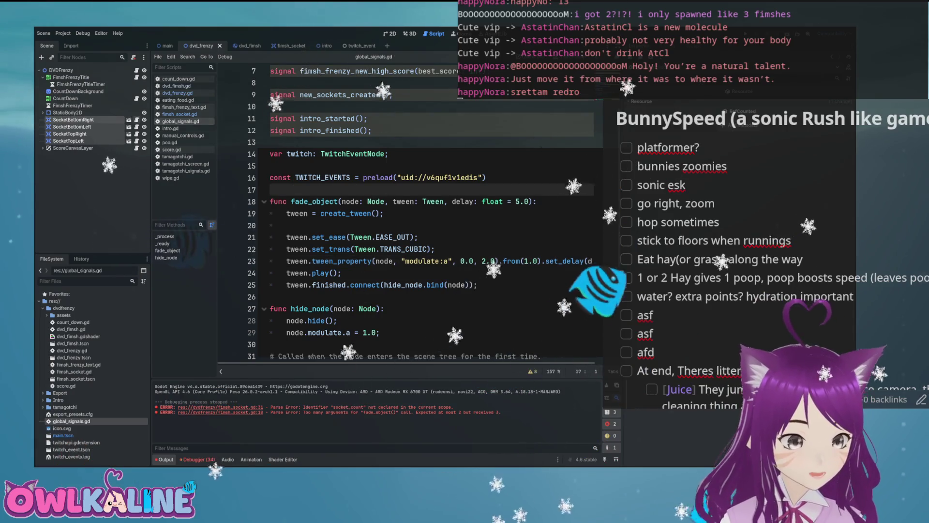
click(179, 115)
double_click(471, 213)
Change the disable_socket fade delay argument to 2.0 and run the game
text(5)
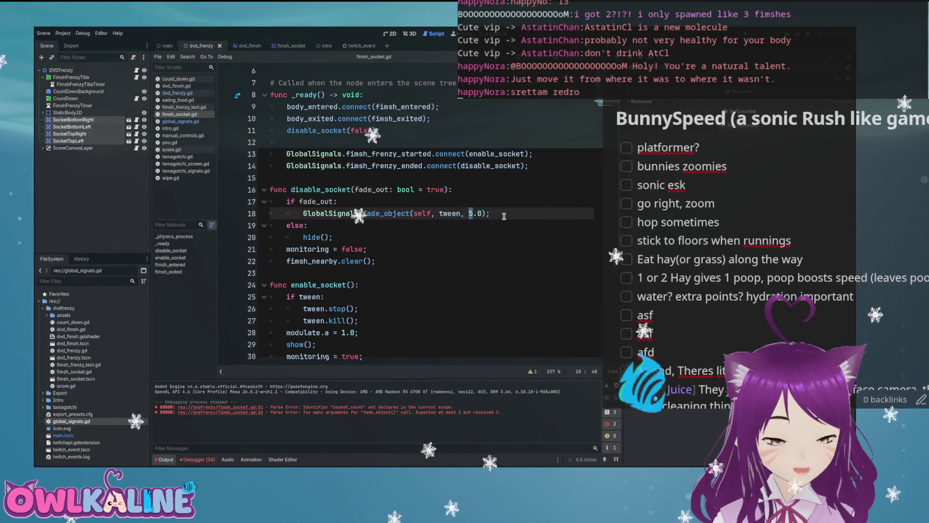
text(2)
click(479, 196)
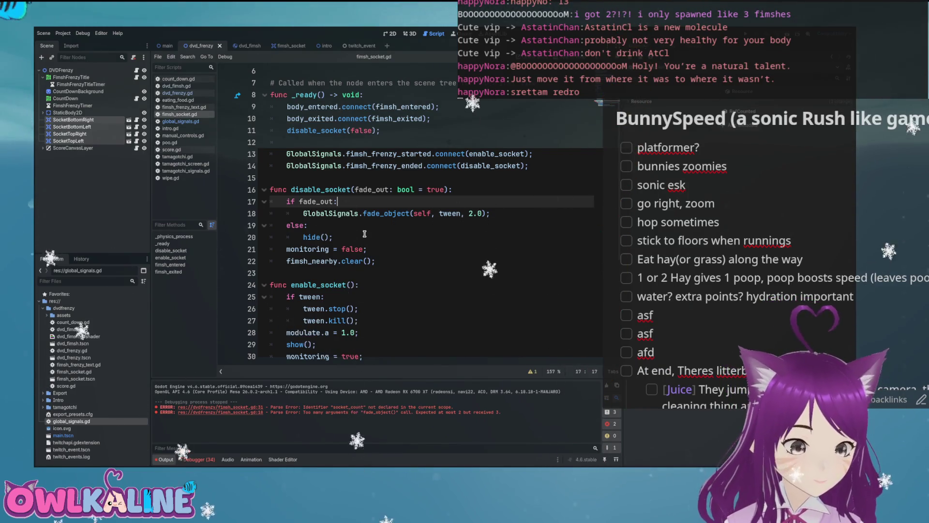
scroll(364, 234, down, 5)
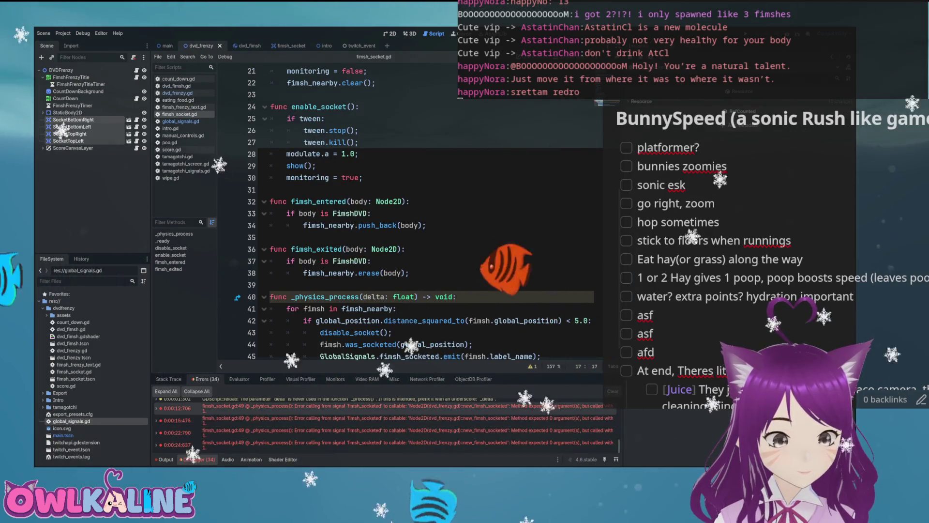
key(ctrl+End)
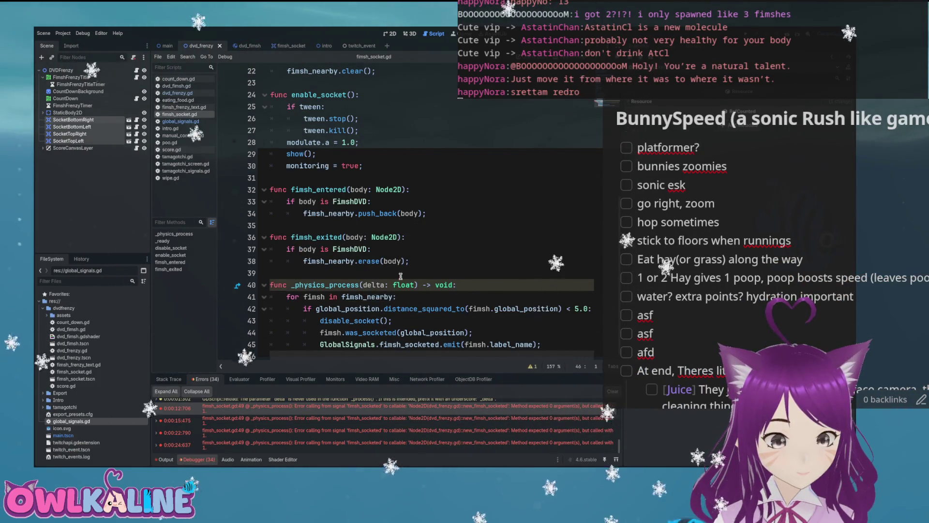
key(F5)
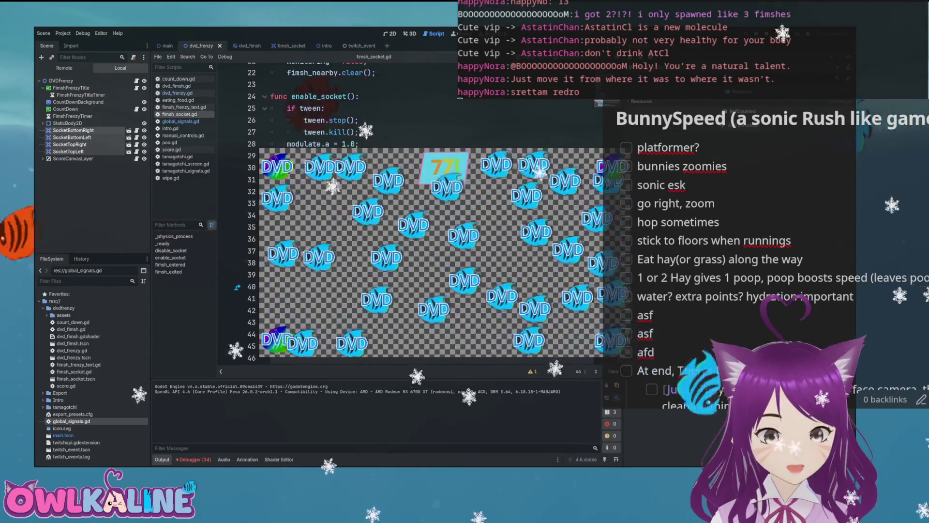
Stop the game and change the dvd_frenzy.gd increment to 'socketed_fimsh += 1'
key(F8)
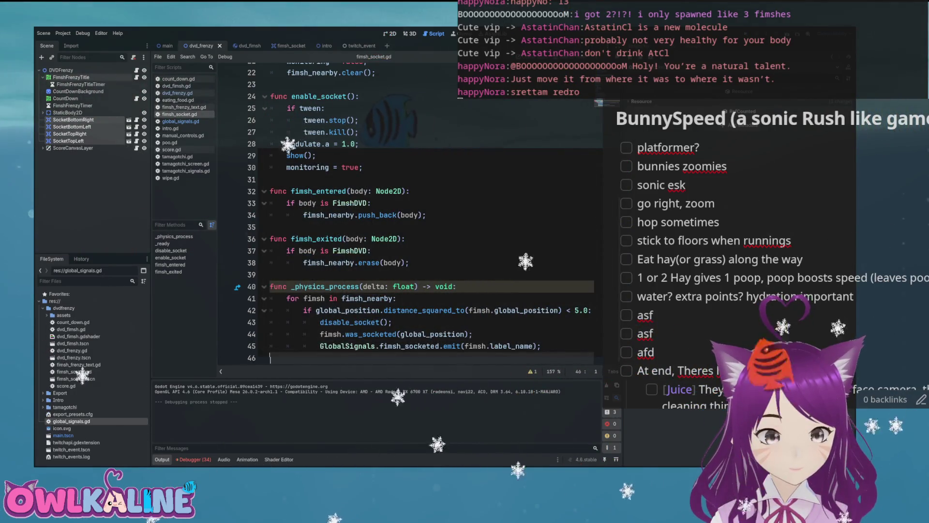
key(alt+Left)
click(352, 154)
text(+)
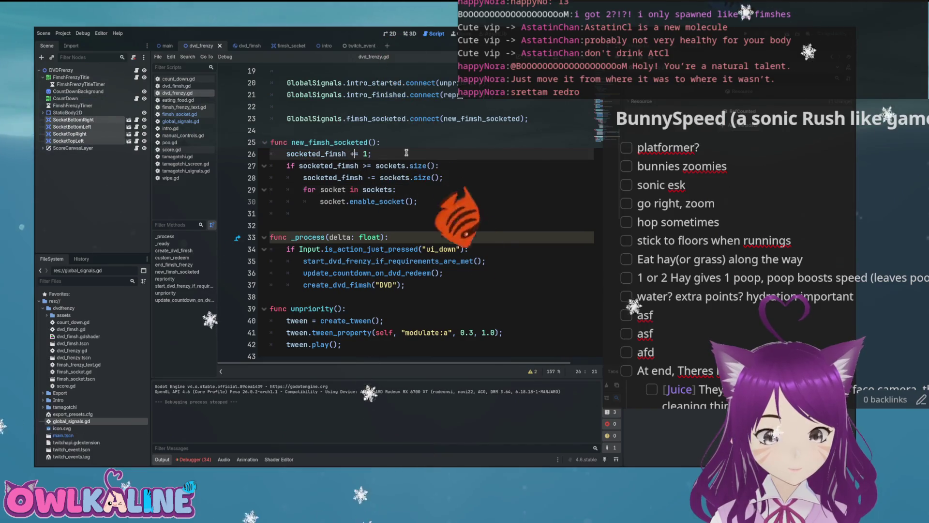
Undo a stray print line and open the first fimsh_socketed argument error in the Debugger
key(Return)
text(print)
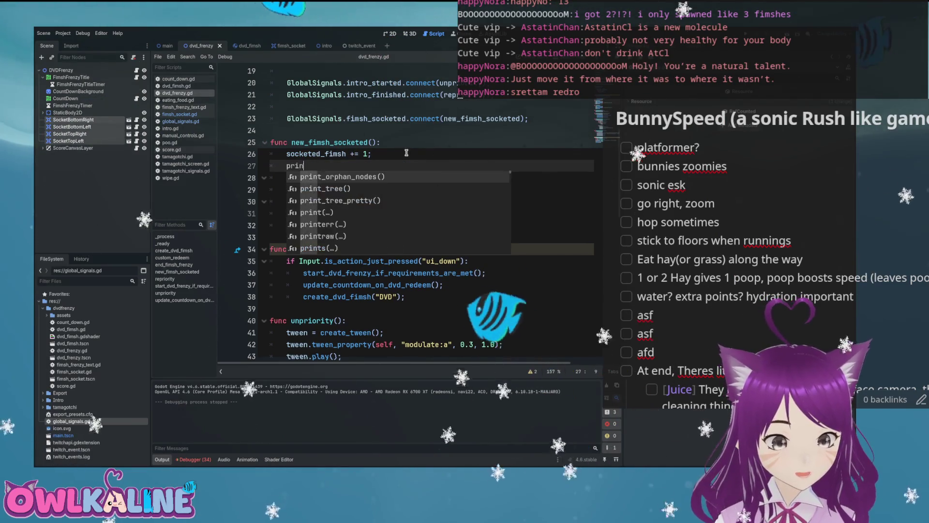
key(Escape)
key(shift+Page_Up)
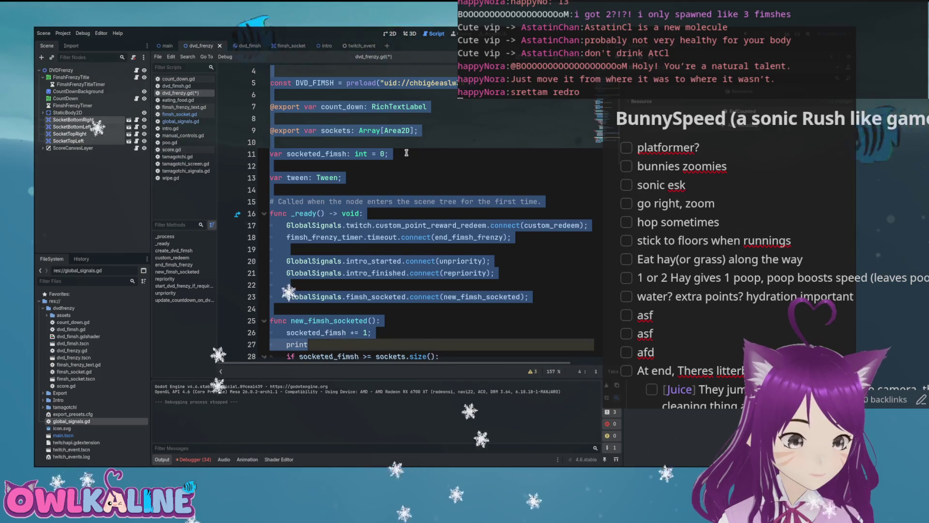
key(ctrl+z)
key(ctrl+z)
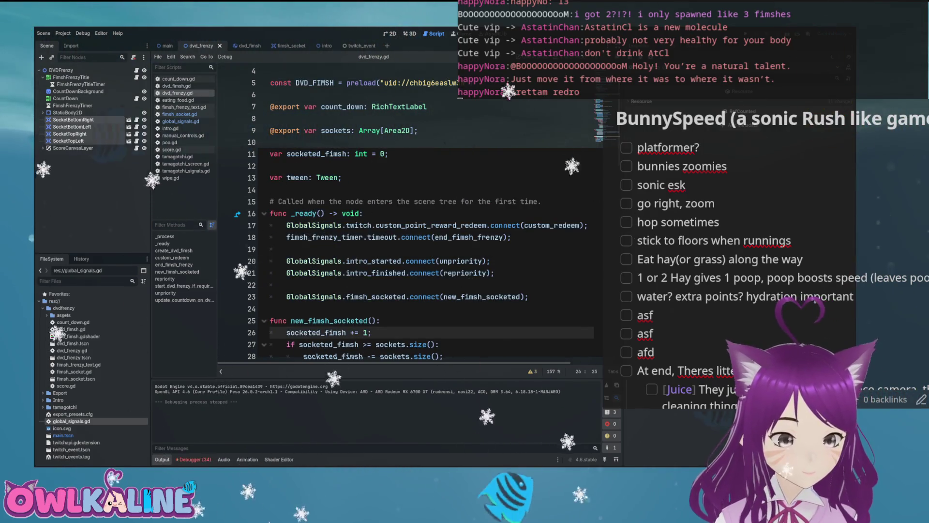
click(193, 459)
double_click(407, 413)
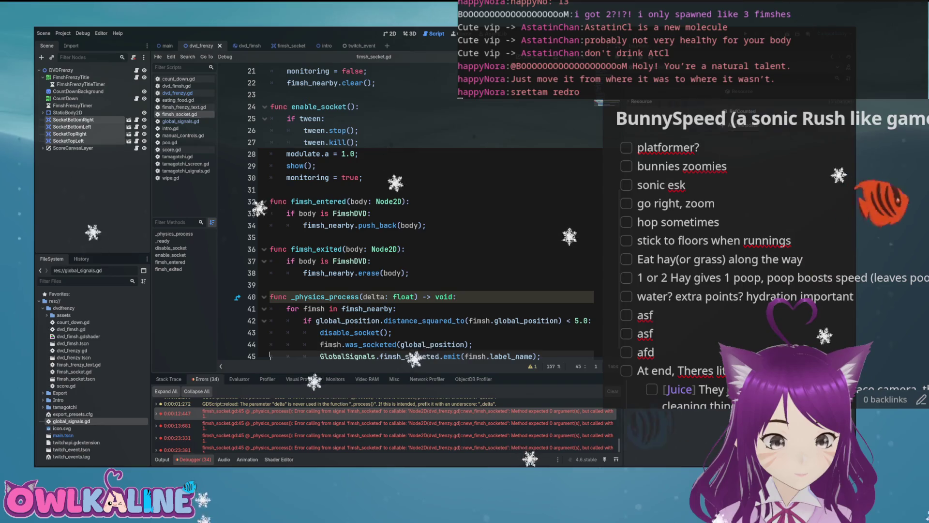
In global_signals.gd, check that the fimsh_socketed signal declares a username String parameter
scroll(474, 335, down, 1)
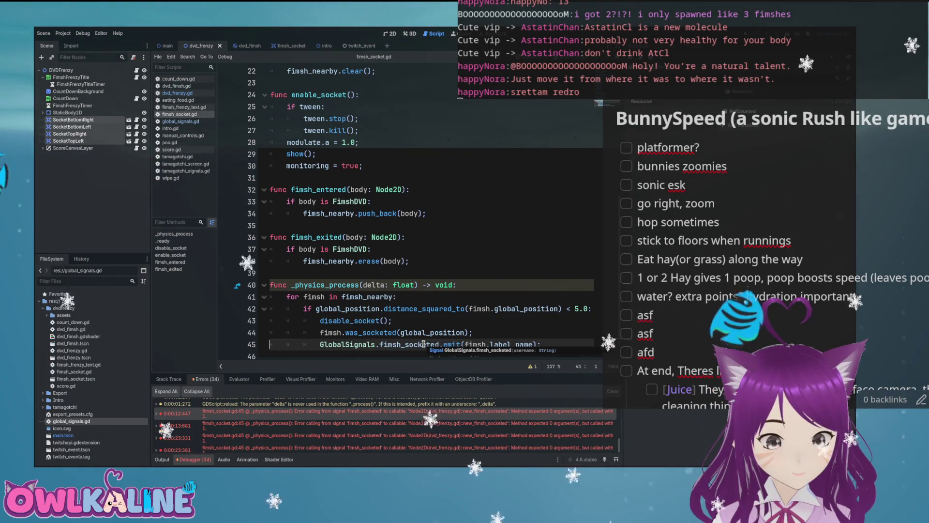
mouse_move(423, 344)
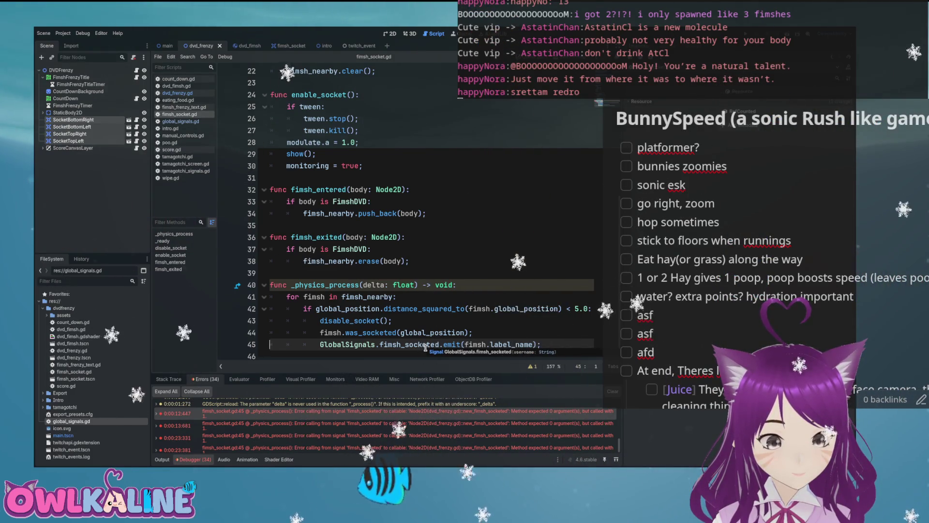
ctrl+click(339, 344)
scroll(316, 298, up, 5)
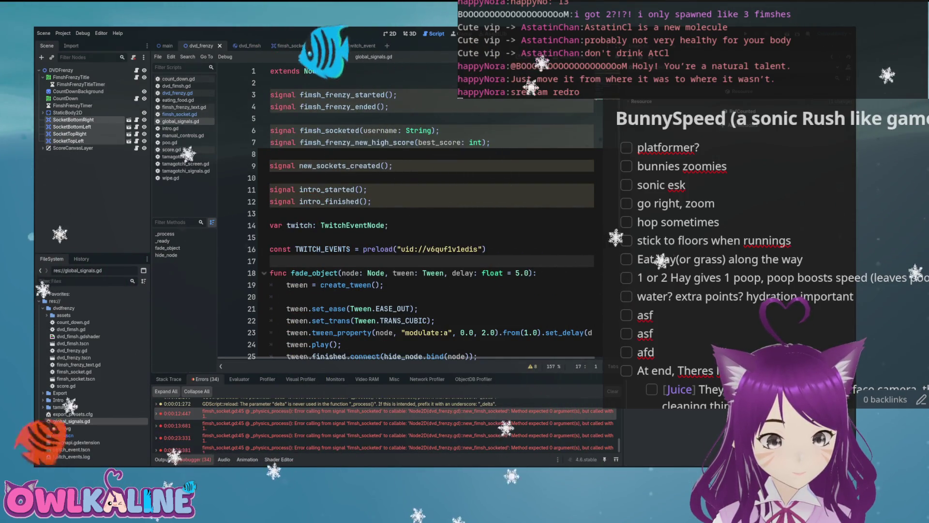
click(342, 130)
double_click(389, 130)
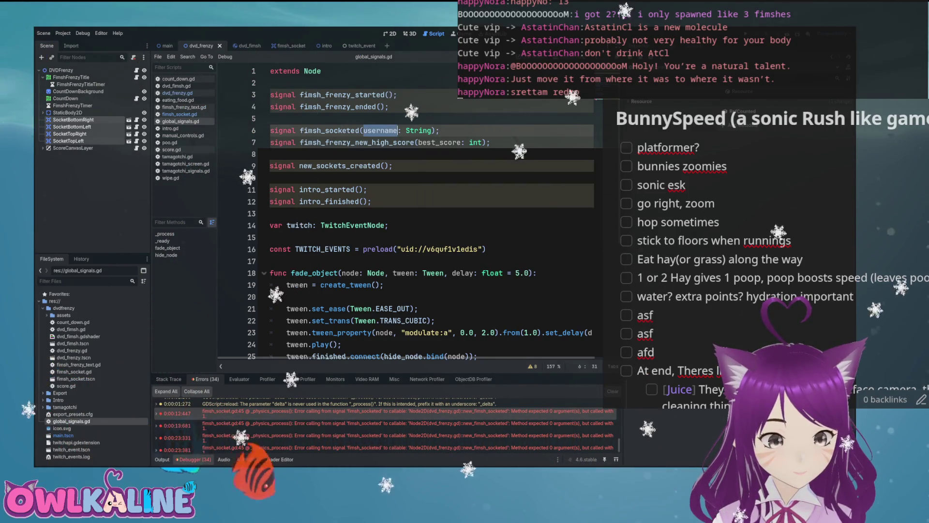
key(alt+Left)
Trace the fimsh_socketed emit in fimsh_socket.gd to its signal definition, then quit Godot
click(372, 226)
click(271, 344)
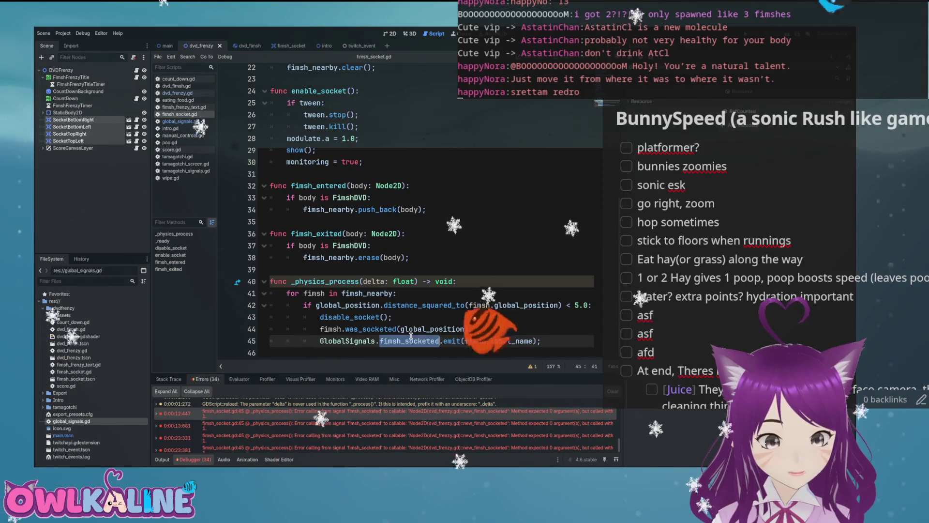
scroll(410, 336, up, 7)
scroll(448, 333, down, 7)
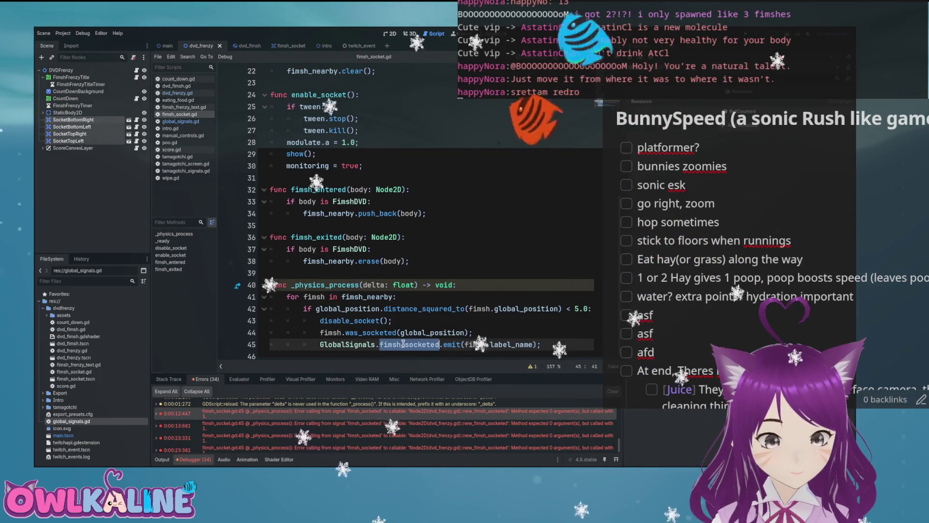
mouse_move(403, 343)
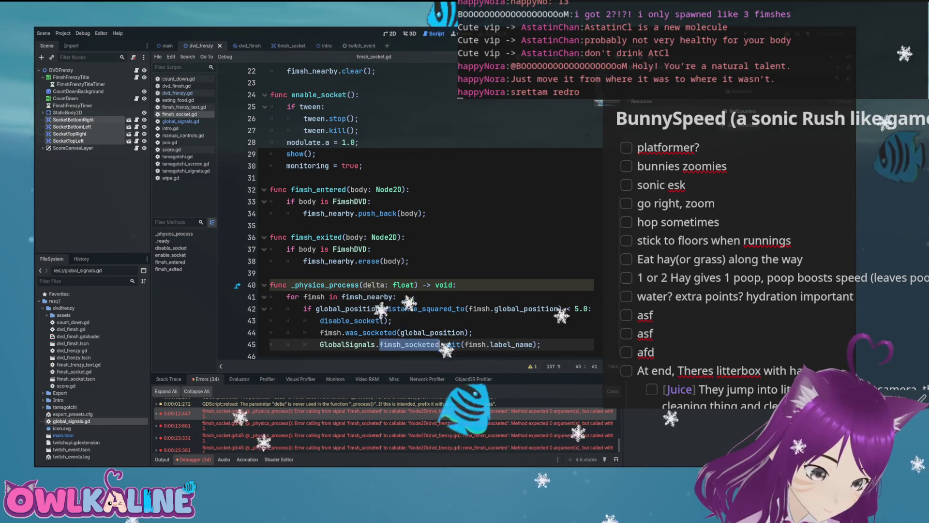
click(406, 261)
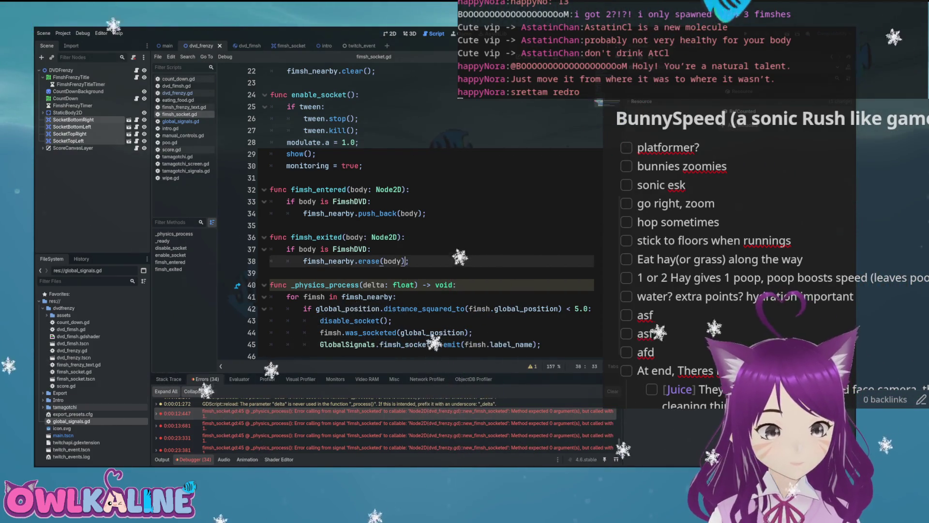
ctrl+click(414, 344)
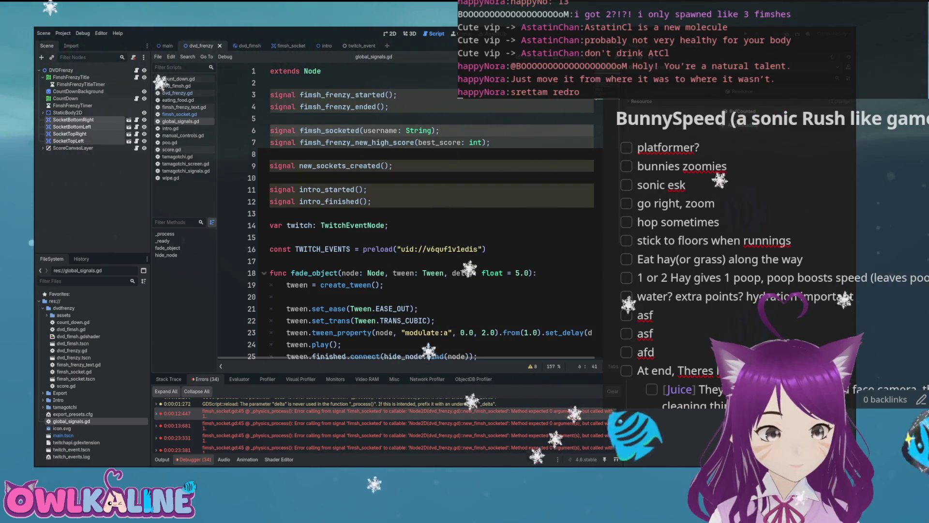
key(alt+Left)
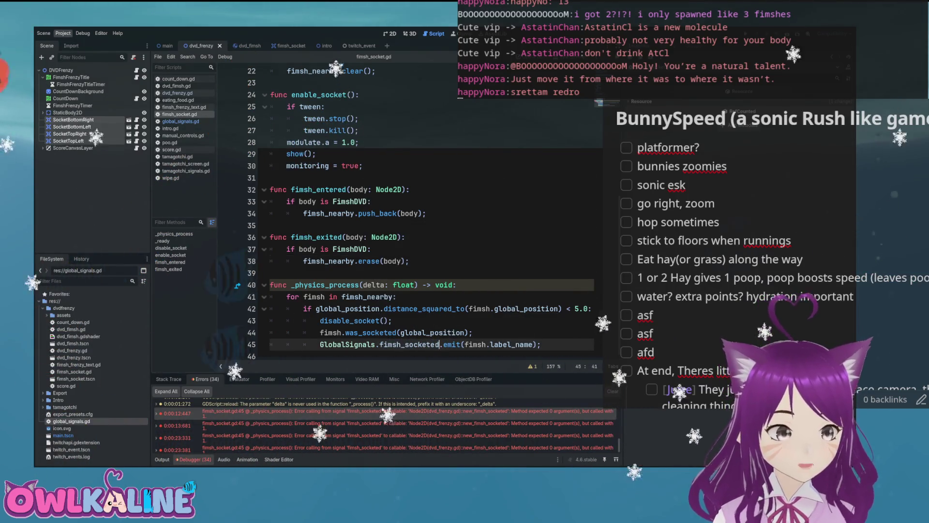
key(ctrl+q)
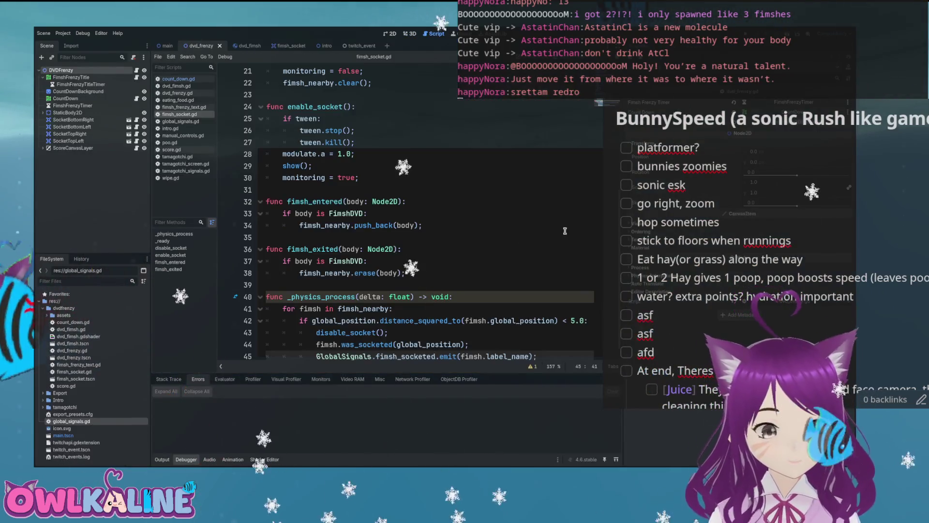
Run DVD Frenzy briefly, stop it, and show the Debugger's unused-signal warnings
click(527, 241)
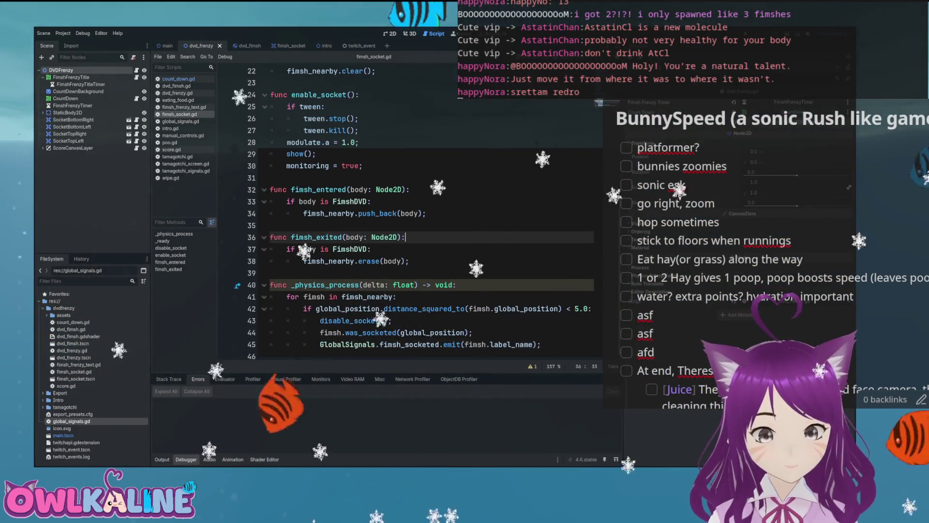
key(F5)
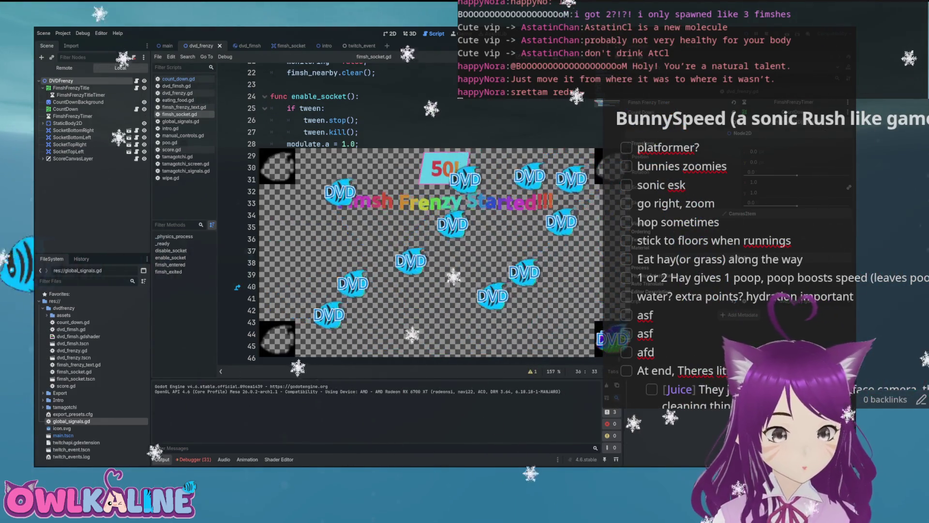
key(F8)
key(alt+d)
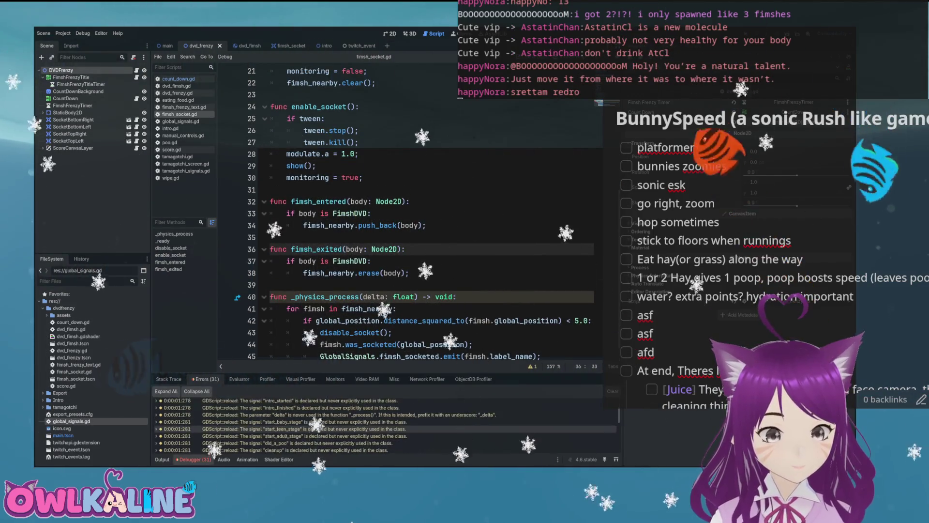
Jump to the failing emit on line 45 of fimsh_socket.gd, then open dvd_frenzy.gd
click(271, 356)
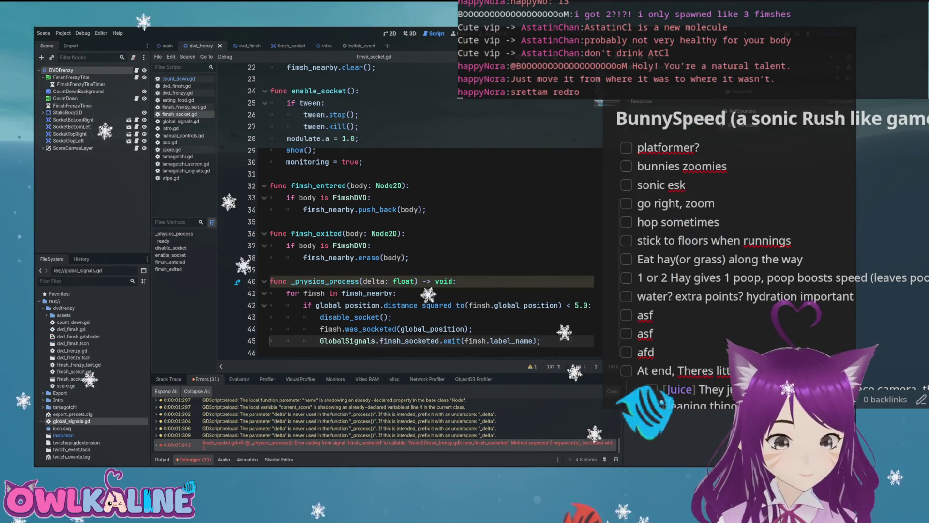
click(177, 92)
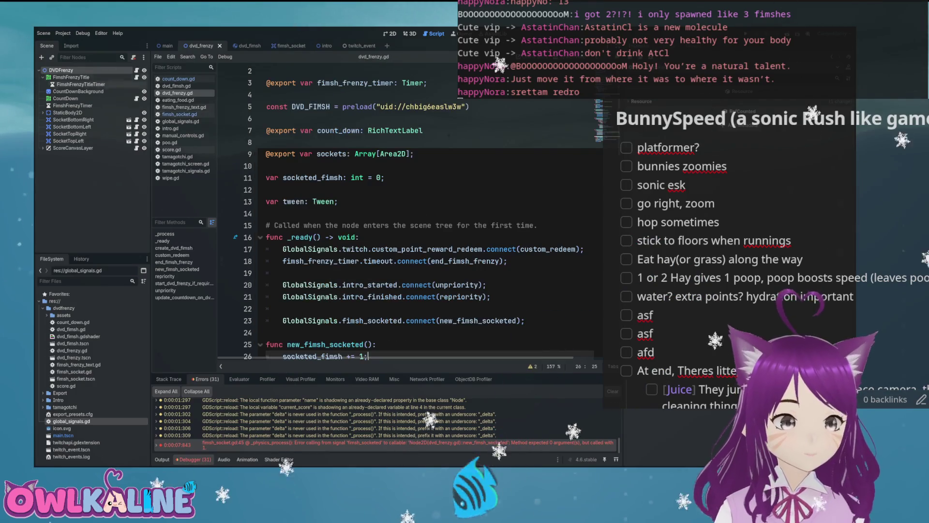
Give new_fimsh_socketed a _name: String parameter, then run and stop the game to test
scroll(385, 262, down, 3)
click(362, 237)
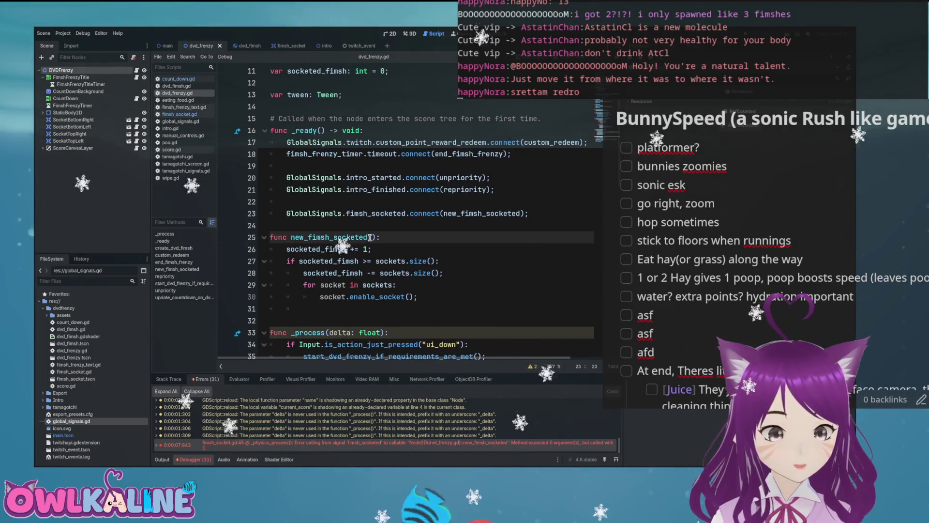
text(name: String)
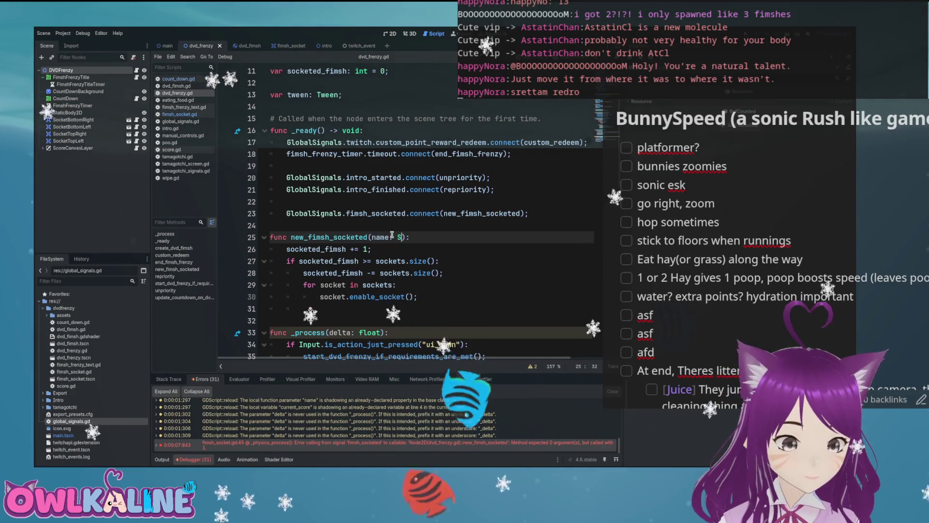
click(378, 236)
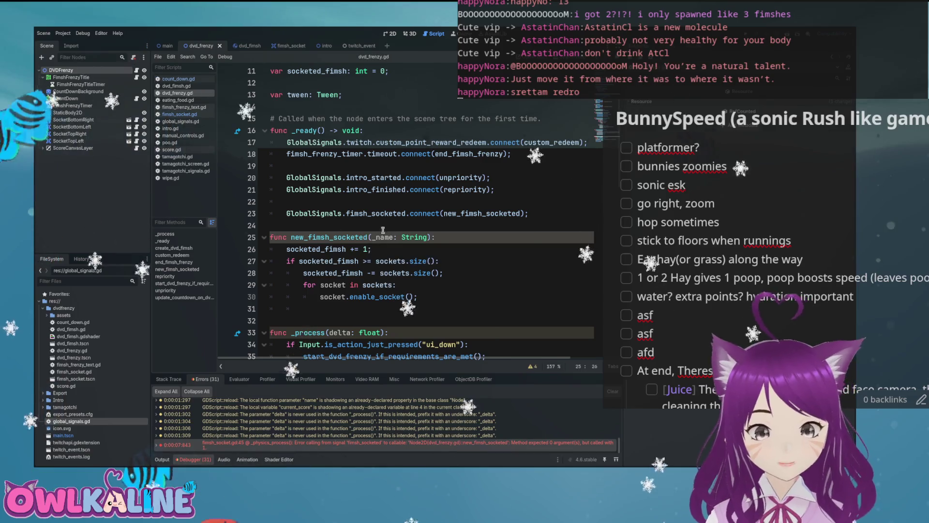
click(465, 243)
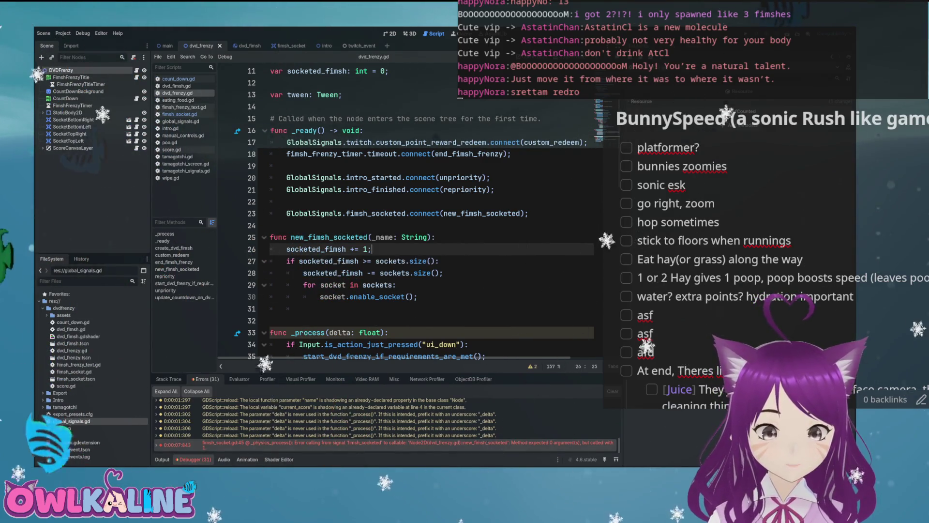
key(F5)
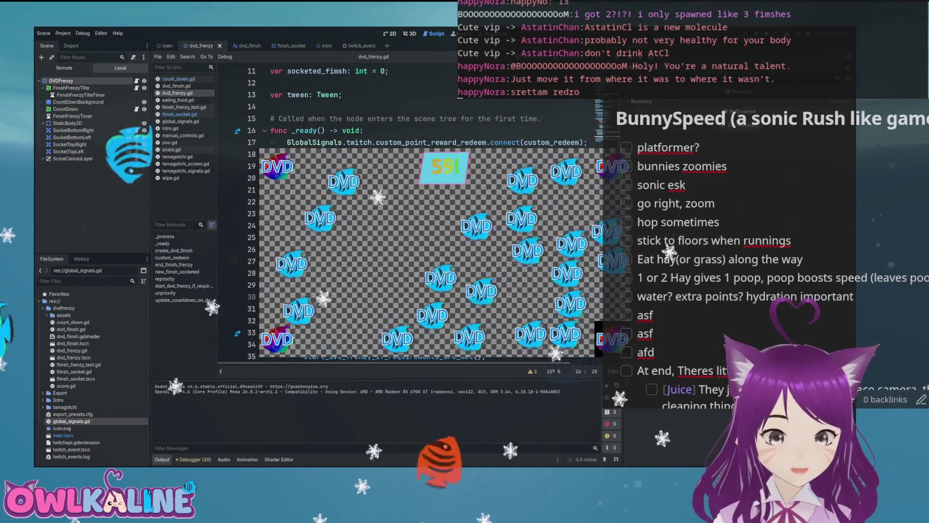
key(F8)
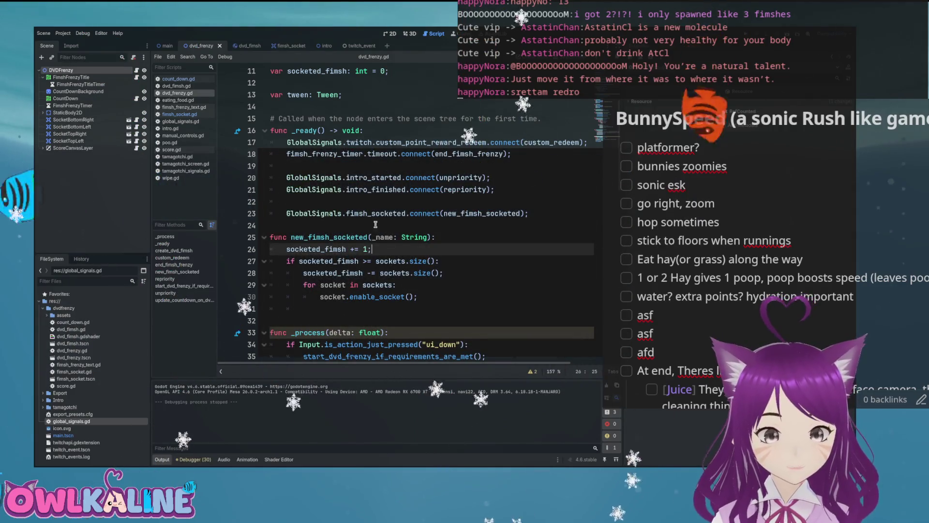
Insert GlobalSignals.new_sockets_created.emit() on a new line after the socketed_fimsh reset
scroll(377, 225, down, 1)
click(450, 225)
click(454, 230)
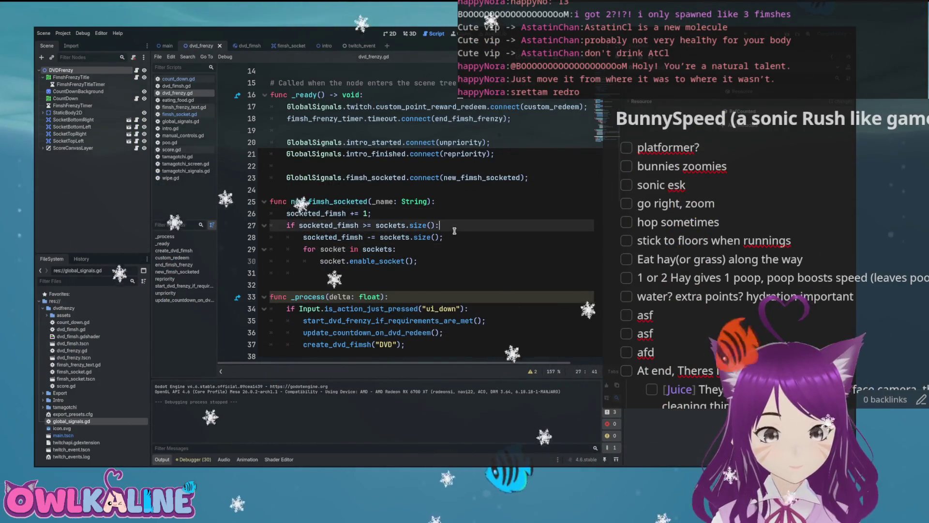
click(469, 234)
key(Return)
text(Globa)
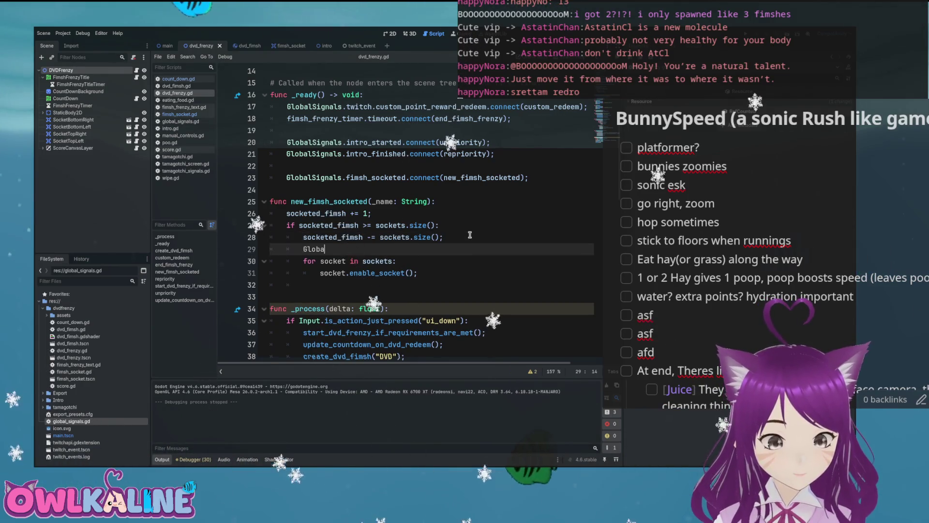
text(lSignals.)
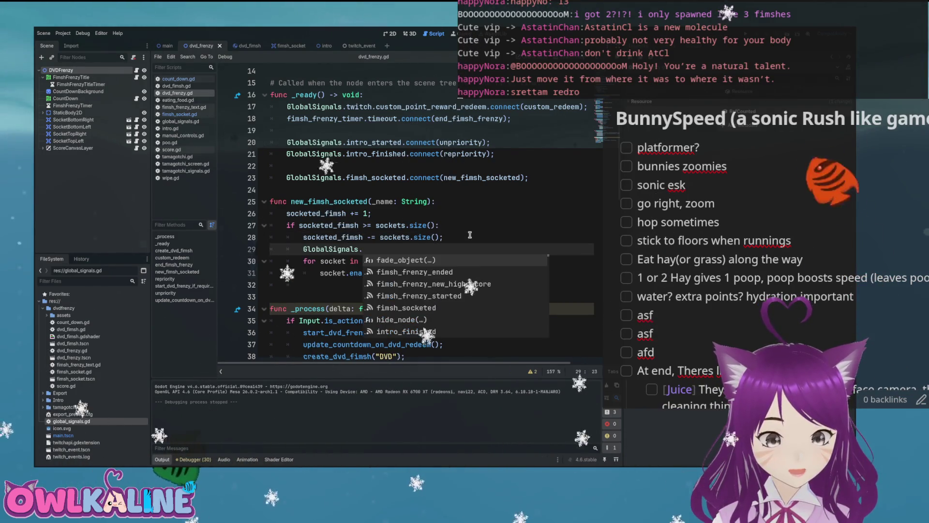
key(Down)
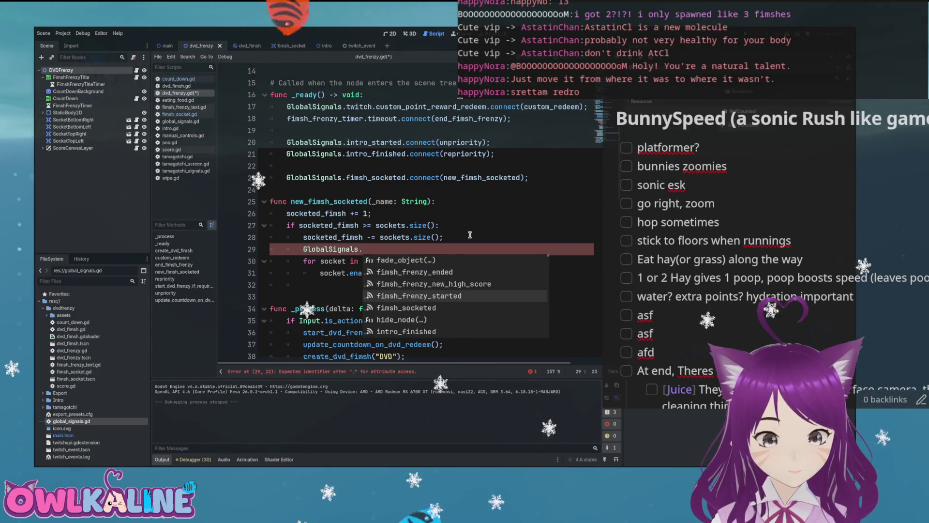
key(Down)
key(Down)
key(Down)
key(Down)
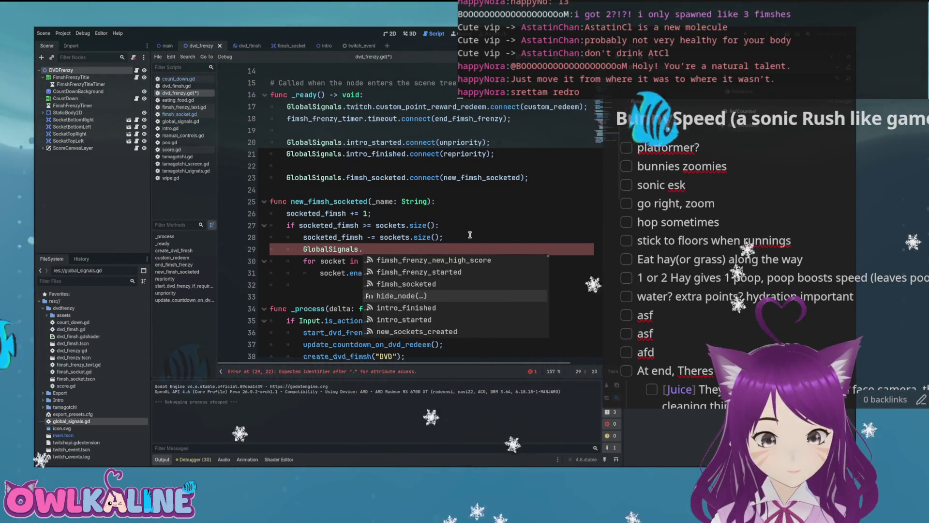
key(Return)
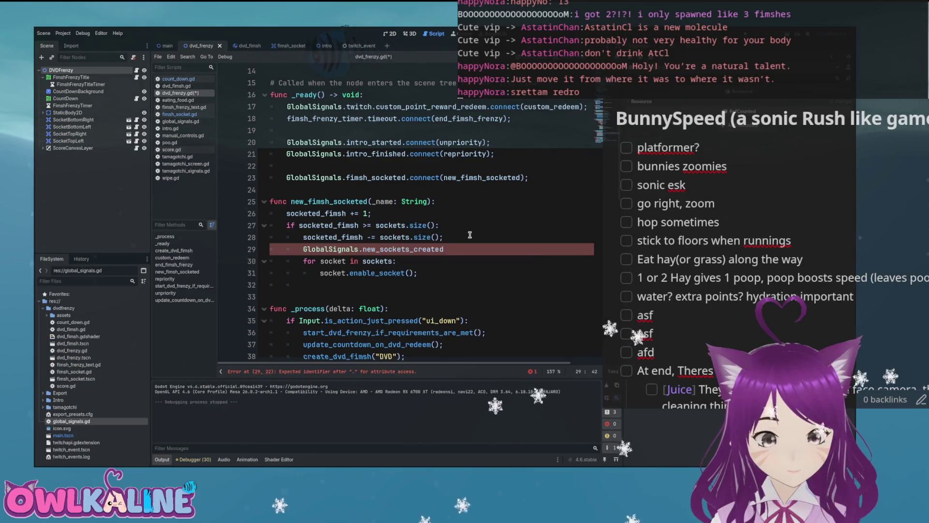
Save dvd_frenzy.gd and run the game to test the new signal
key(ctrl+s)
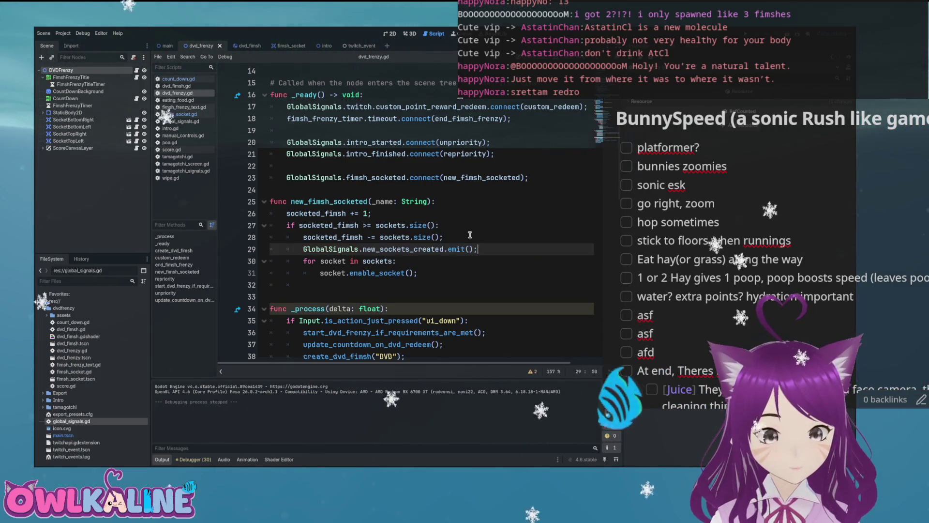
click(453, 257)
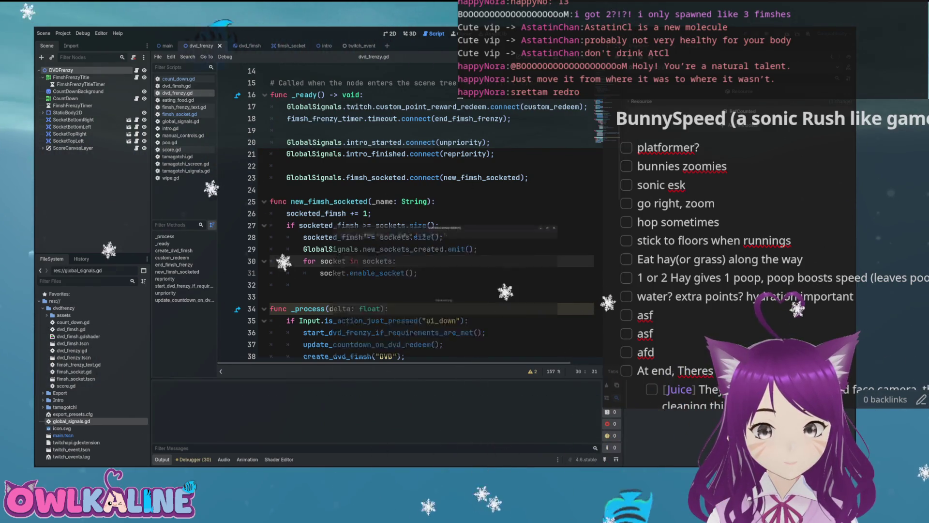
key(F5)
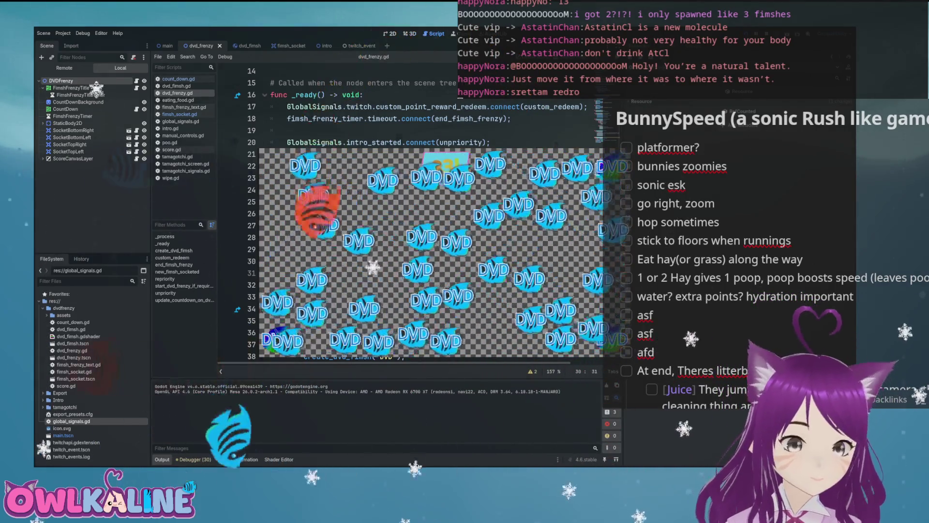
Stop the DVD Frenzy test run once the DVDs have piled up
key(F8)
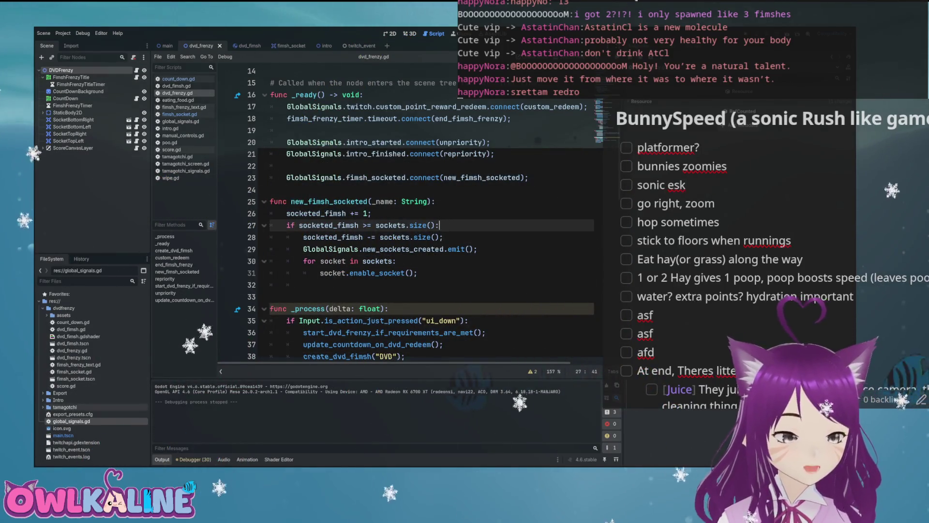
Inspect fade_object in global_signals.gd, then navigate back to enable_socket in fimsh_socket.gd
ctrl+click(338, 142)
scroll(395, 260, down, 3)
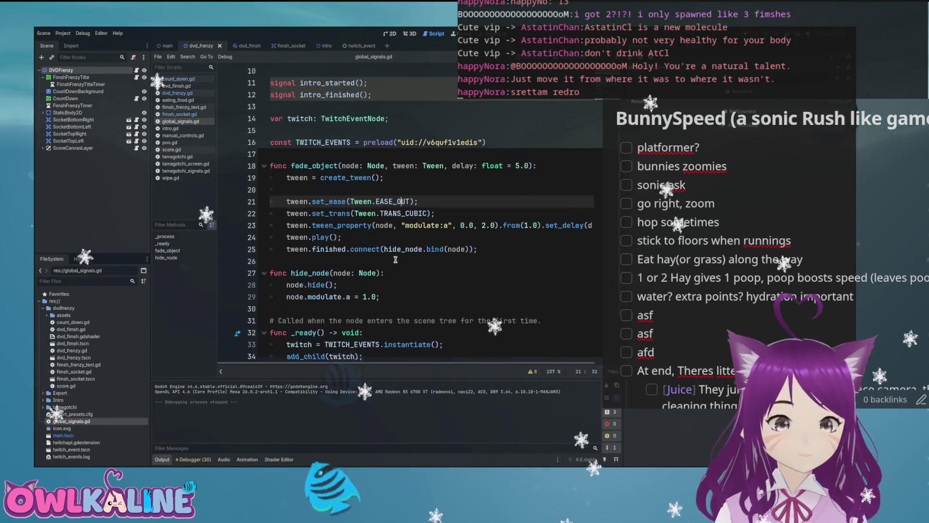
mouse_move(320, 249)
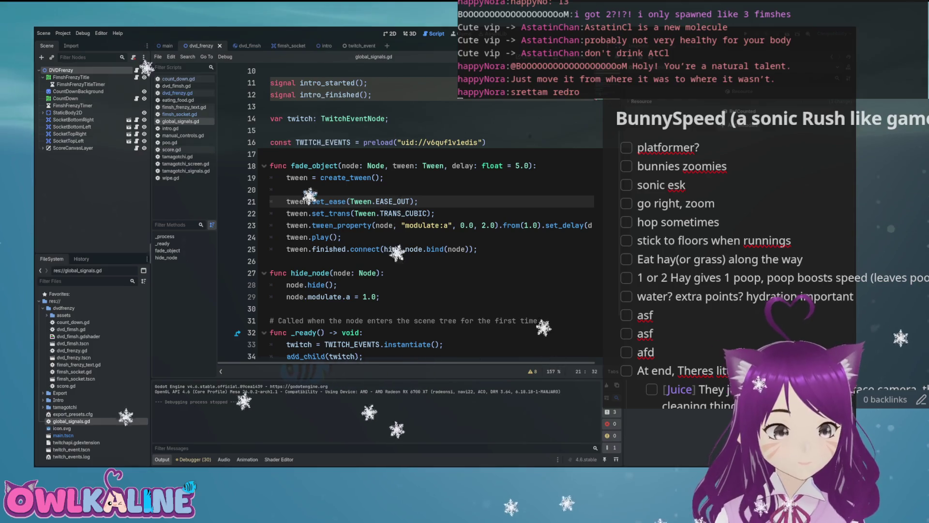
key(alt+Left)
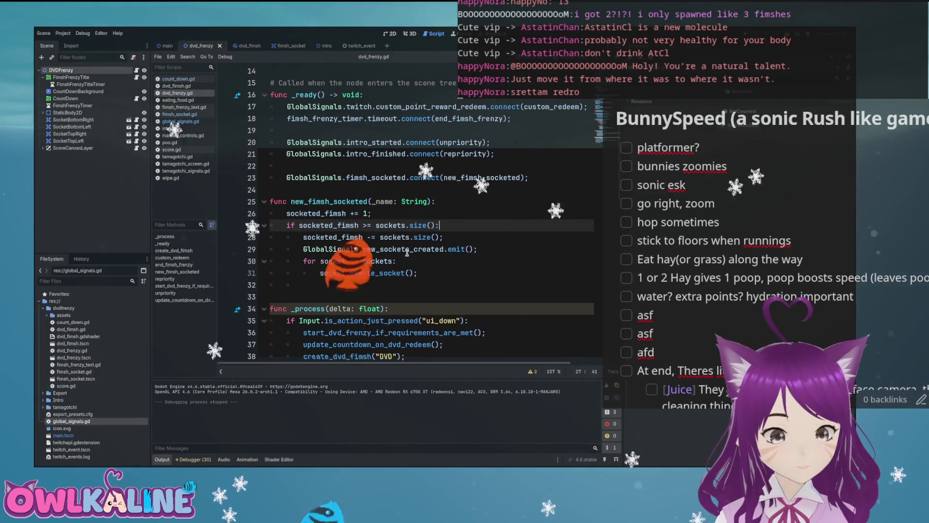
key(alt+Left)
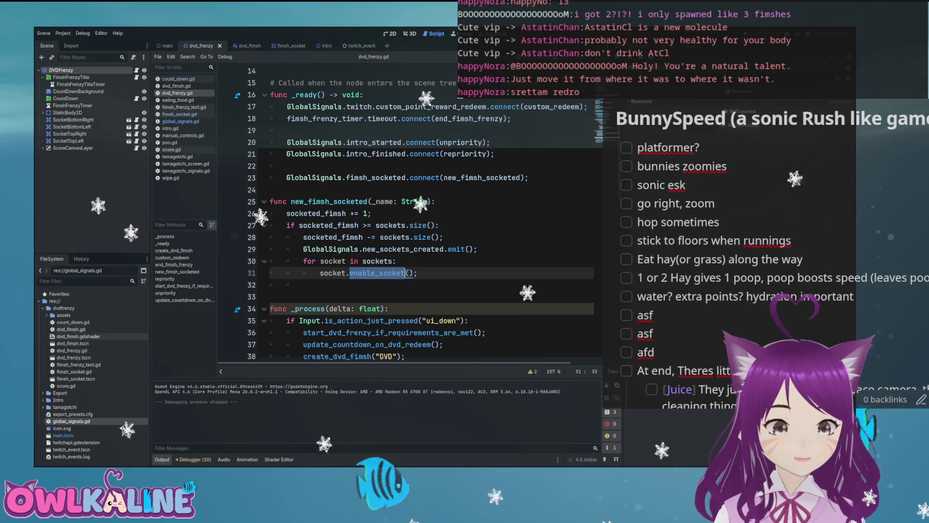
key(alt+Left)
Delete the tween.stop() line from enable_socket, leaving only tween.kill()
scroll(323, 218, up, 5)
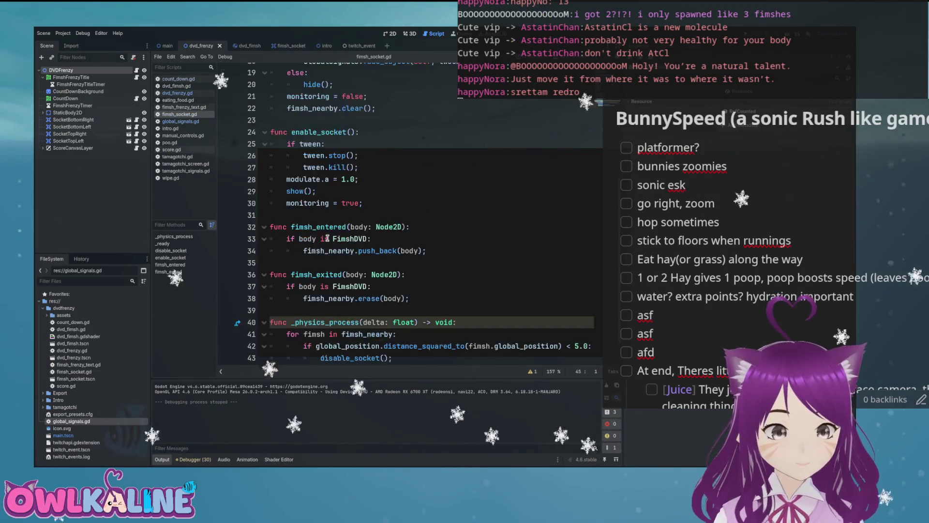
mouse_move(336, 192)
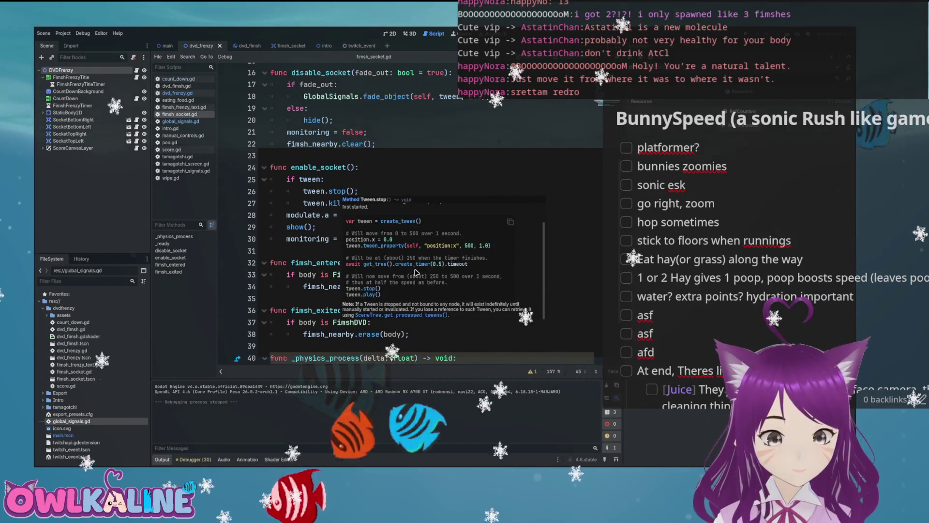
drag(358, 191, 340, 191)
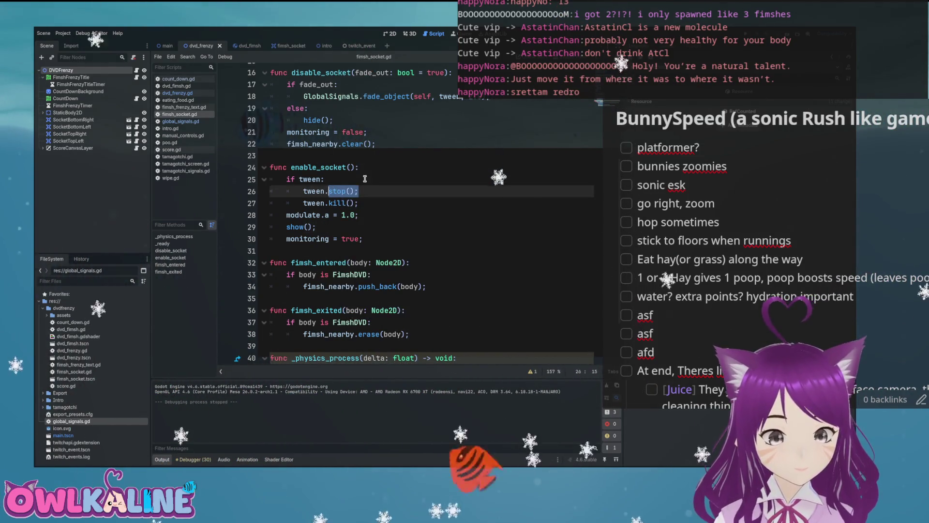
key(BackSpace)
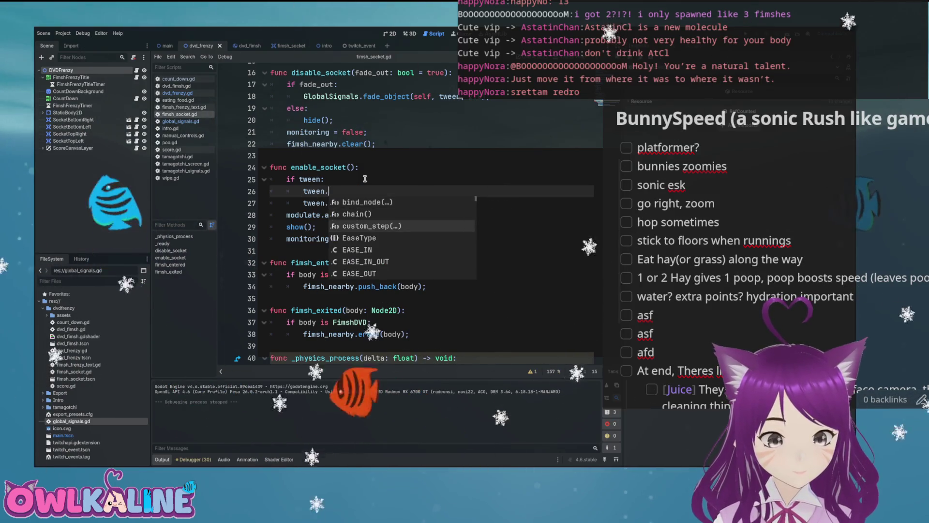
key(Down)
key(Down)
key(Down)
key(Down)
key(Down)
key(Down)
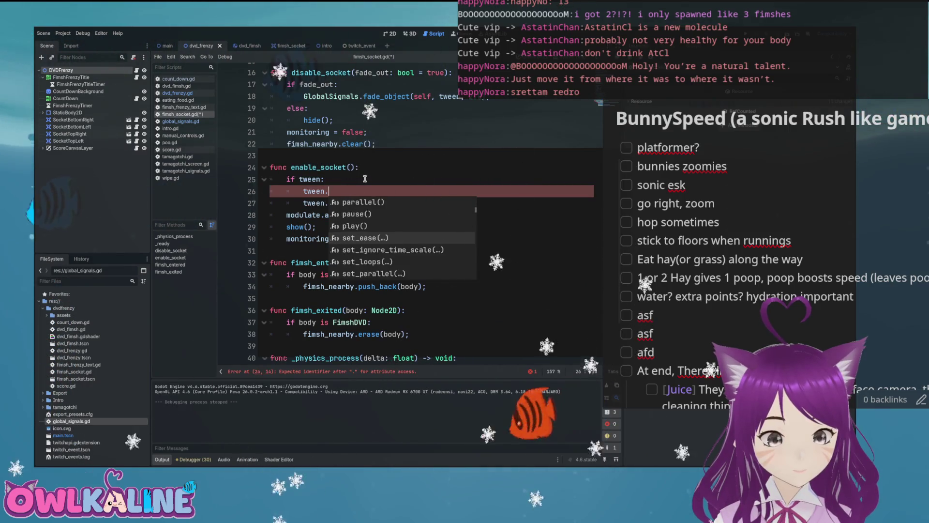
key(Down)
key(Down)
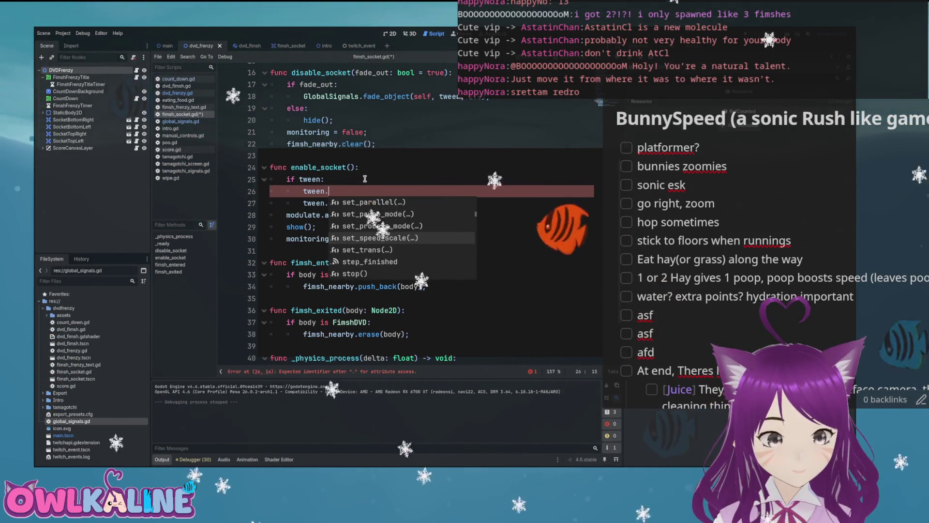
key(BackSpace)
key(BackSpace)
key(BackSpace)
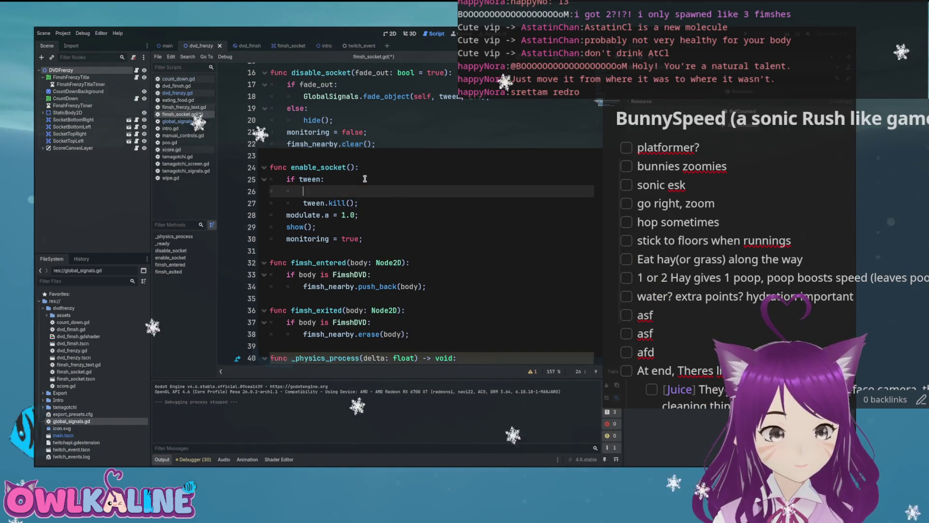
key(BackSpace)
key(BackSpace)
scroll(365, 178, up, 3)
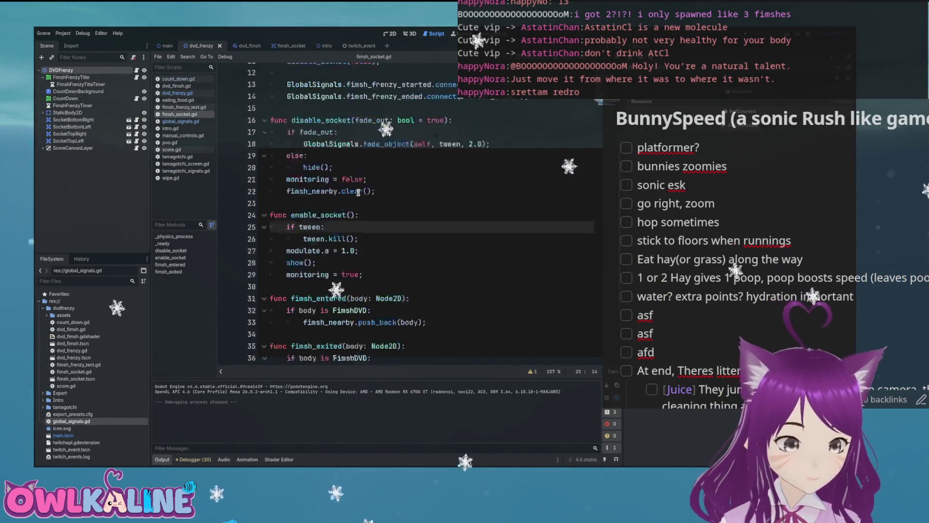
Change the fade_object delay on line 18 from 2.0 to 1.0
double_click(422, 203)
double_click(445, 204)
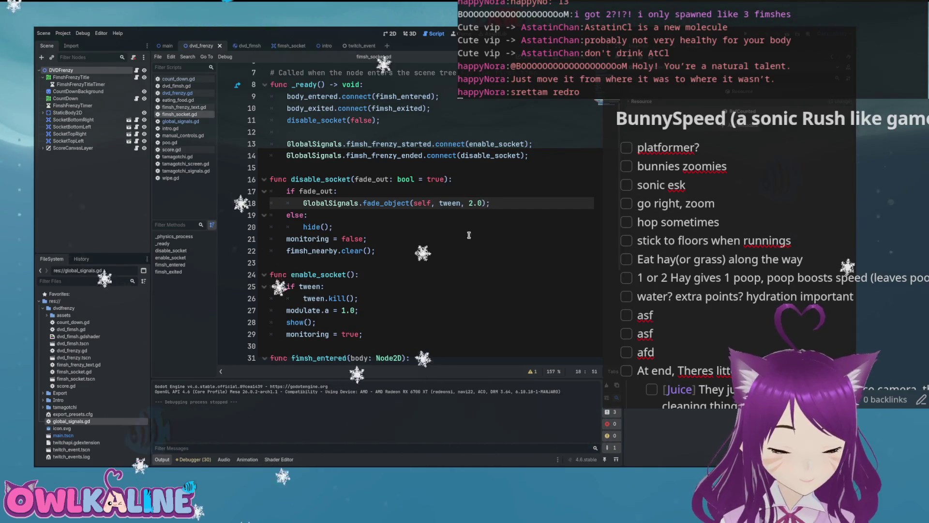
key(Left)
key(Left)
key(BackSpace)
text(1)
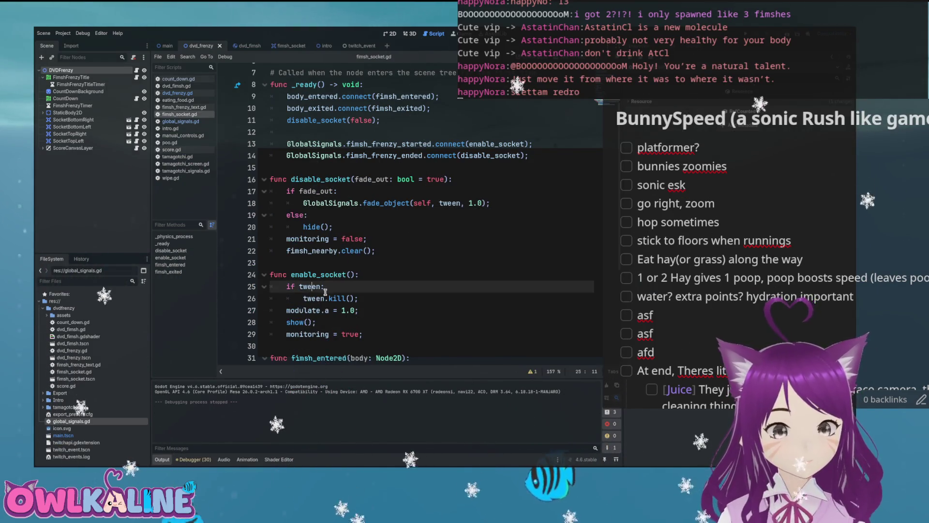
Add fimsh_nearby.clear() after tween.kill() in enable_socket and save fimsh_socket.gd
double_click(313, 298)
click(388, 298)
key(Return)
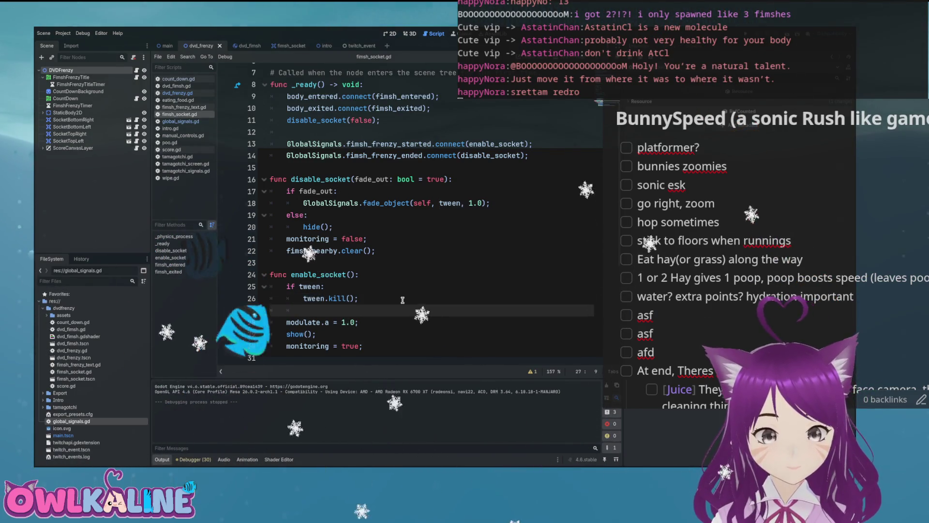
key(BackSpace)
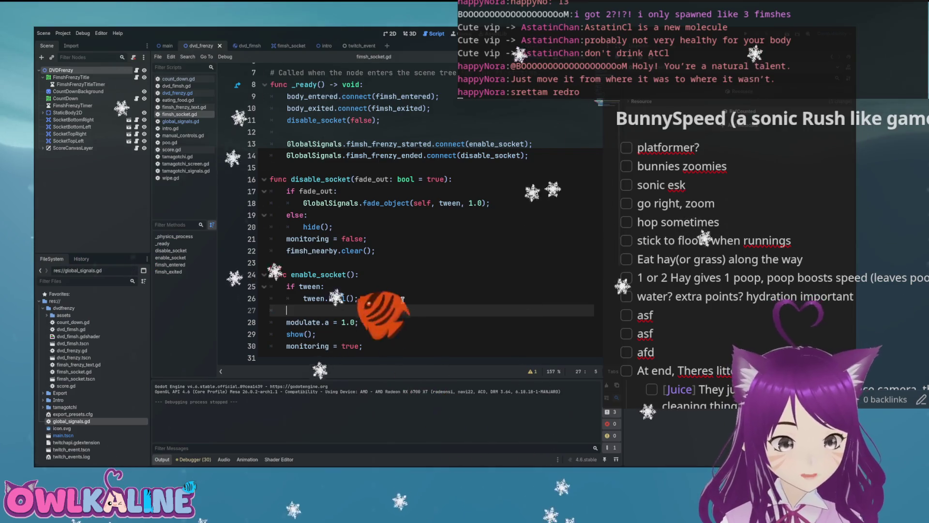
text(fim)
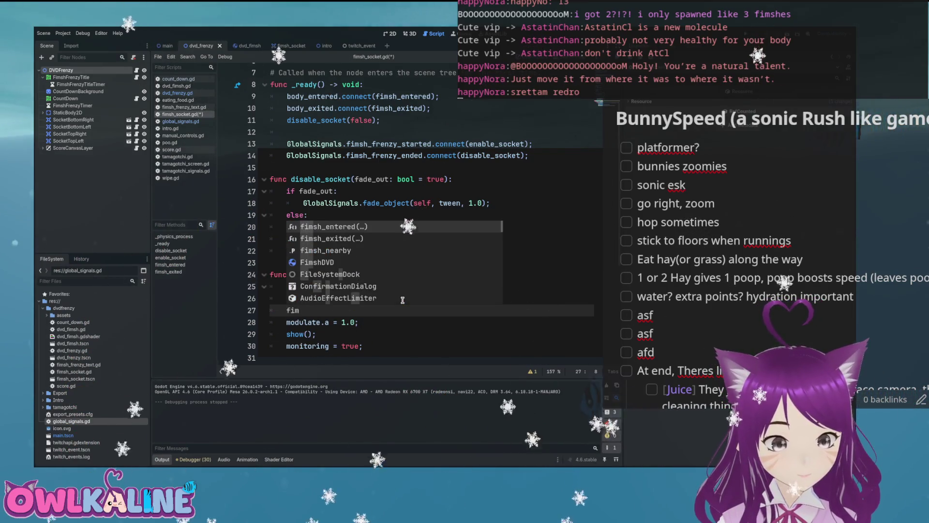
key(Down)
key(Down)
key(Return)
text(.clear();)
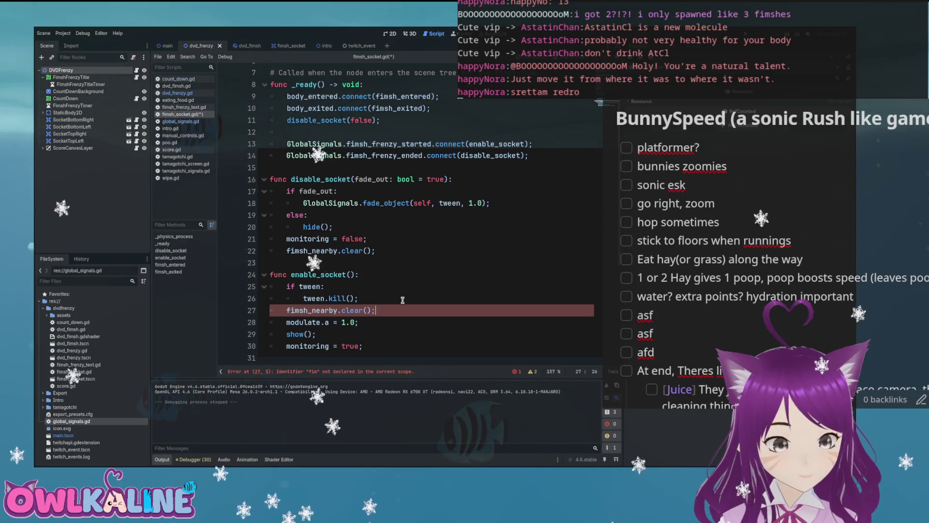
key(ctrl+s)
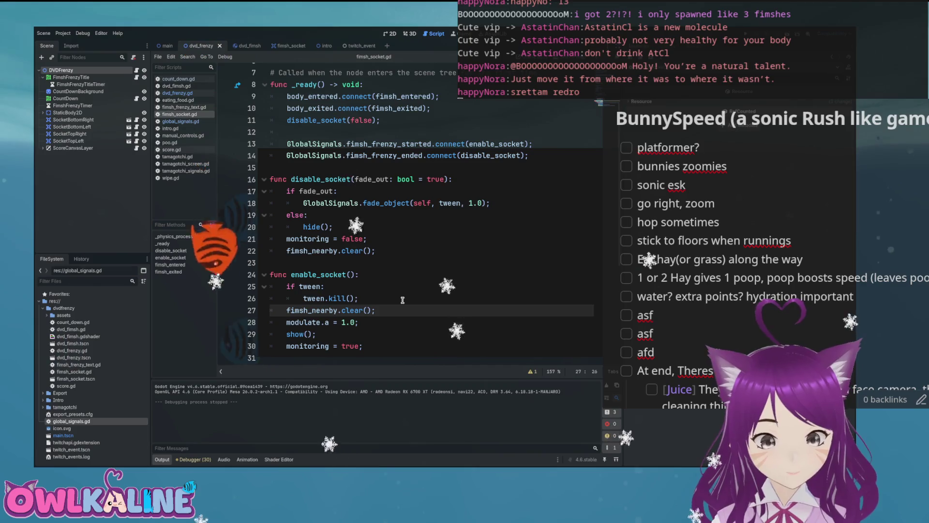
key(Up)
key(Return)
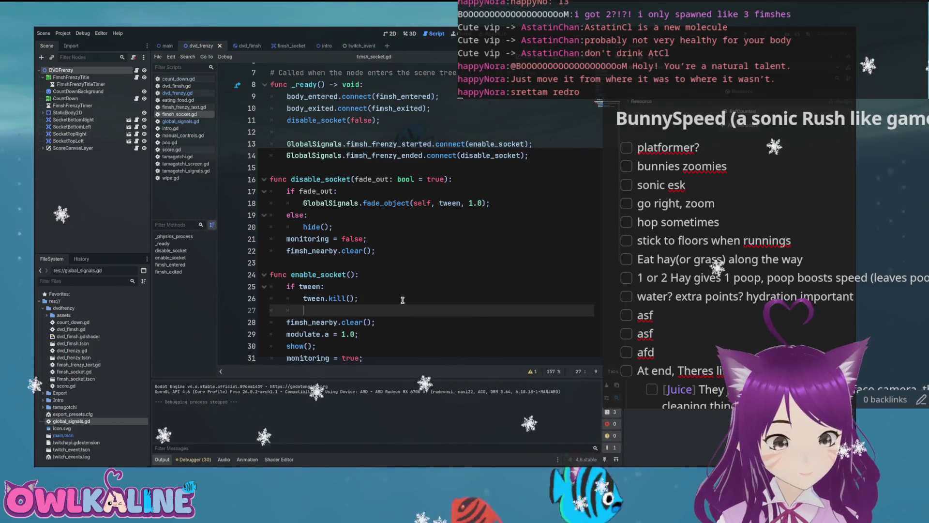
key(BackSpace)
key(BackSpace)
key(BackSpace)
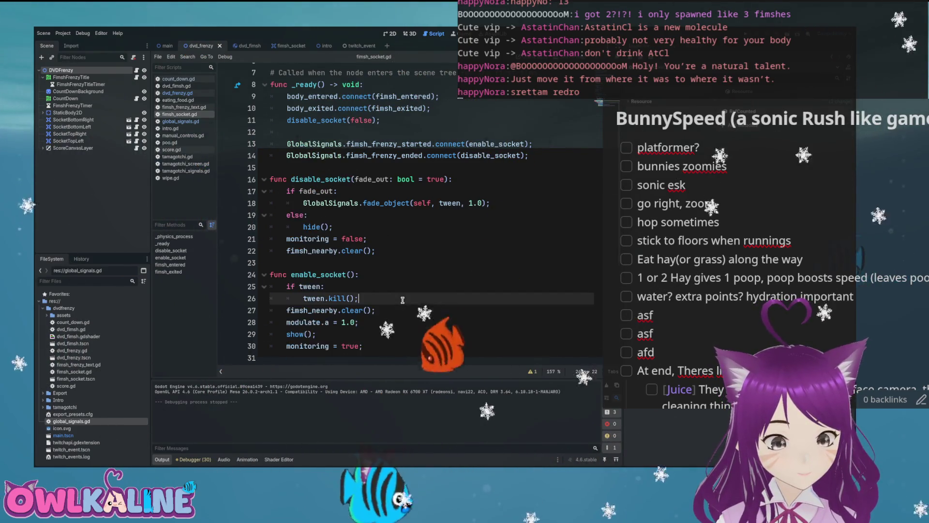
scroll(399, 315, down, 5)
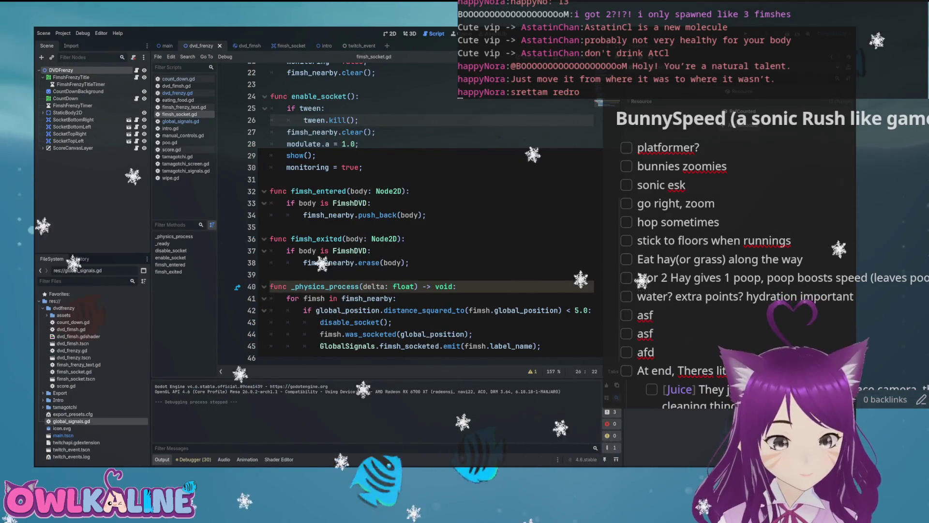
Run DVD Frenzy to test the socket changes, then stop the game
key(F5)
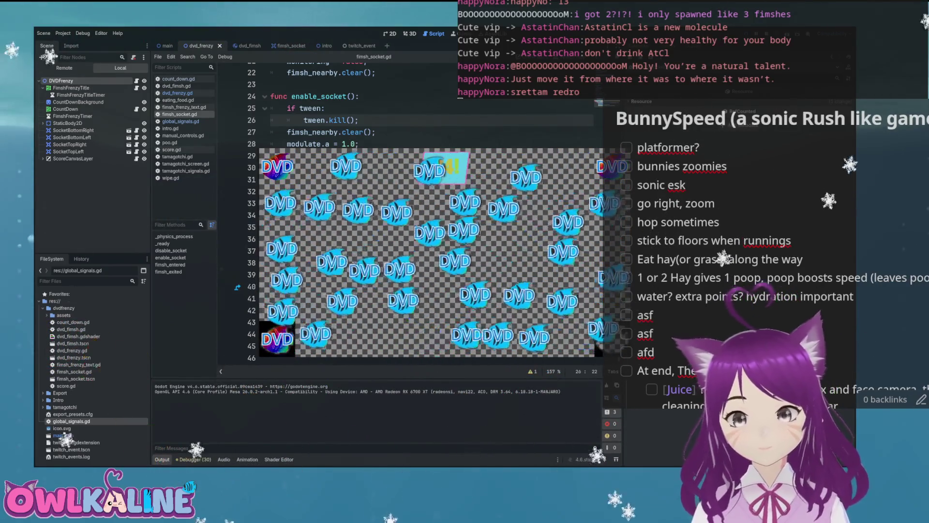
key(F8)
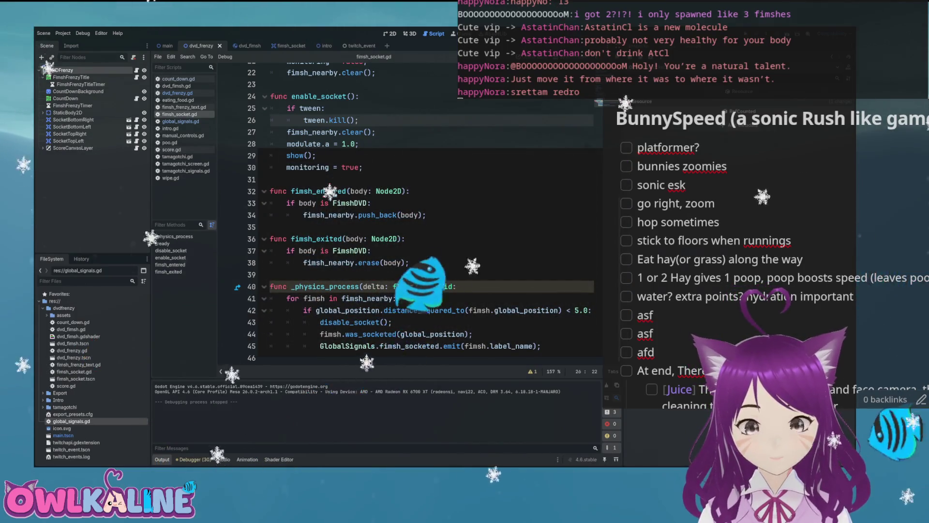
Switch back to fimsh_socket.gd in the Godot editor via the Alt+Tab window list
key(alt+Tab)
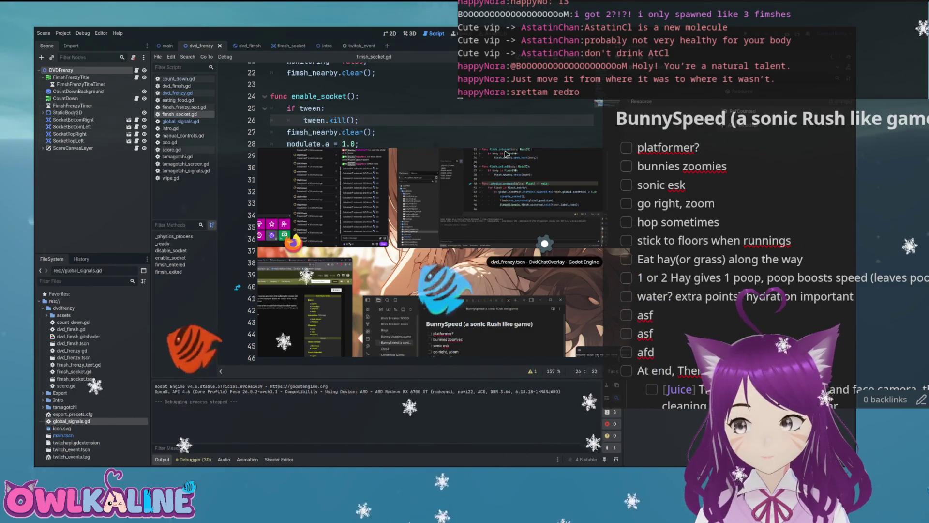
click(544, 243)
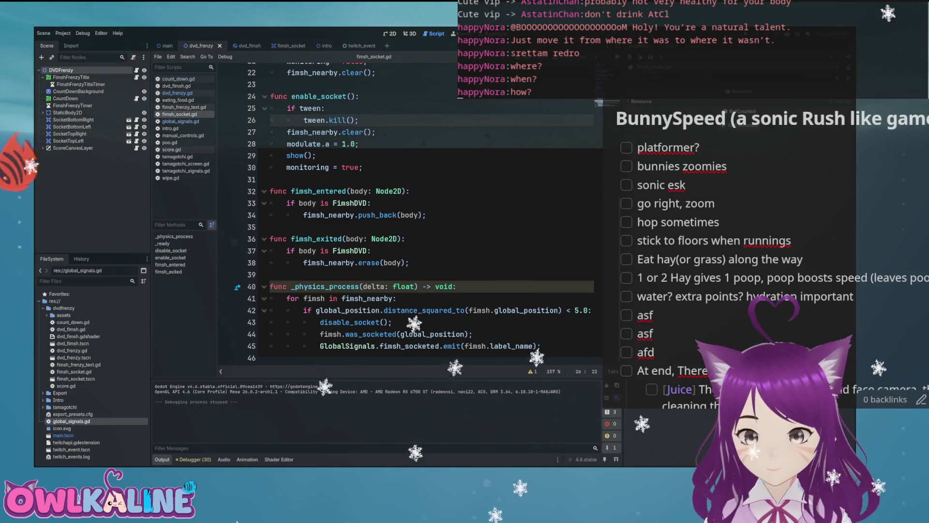
Scroll fimsh_socket.gd up to the disable_socket() function
scroll(434, 159, up, 3)
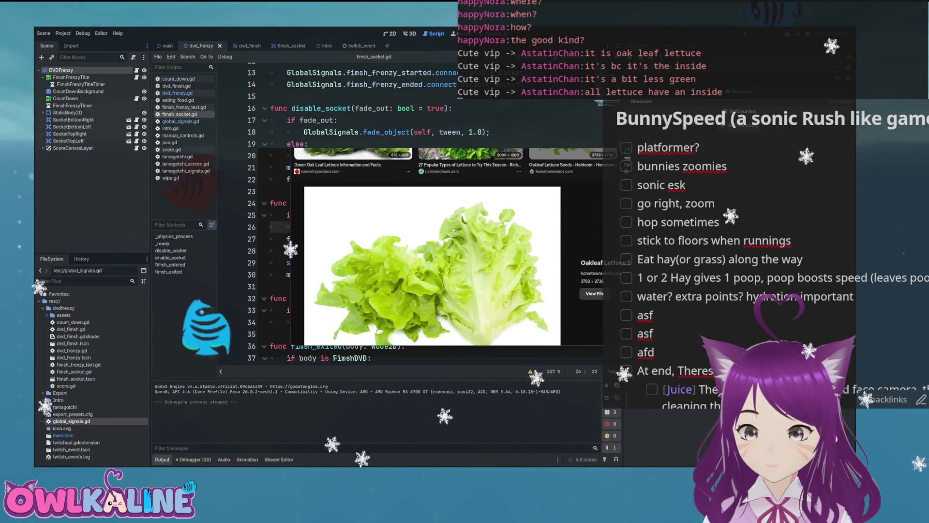
Browse a few oak leaf lettuce images, then switch back to Godot
key(Left)
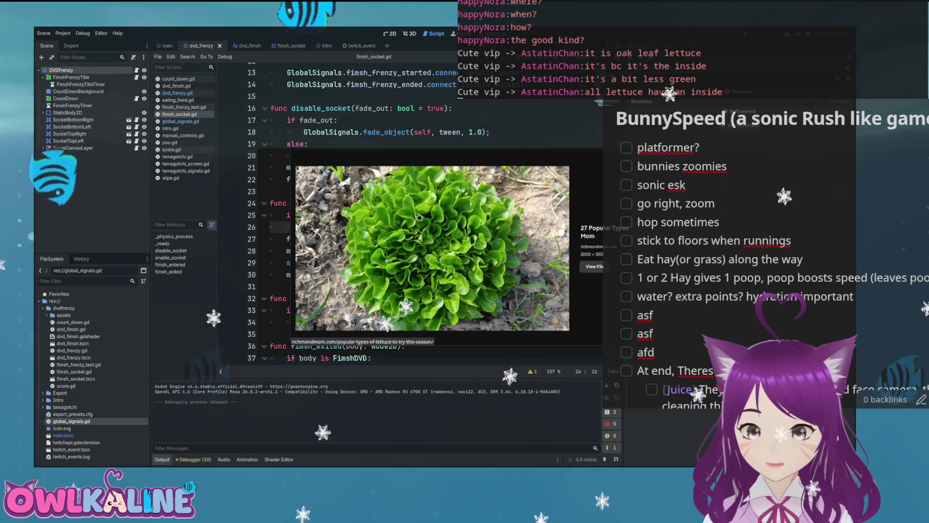
key(Left)
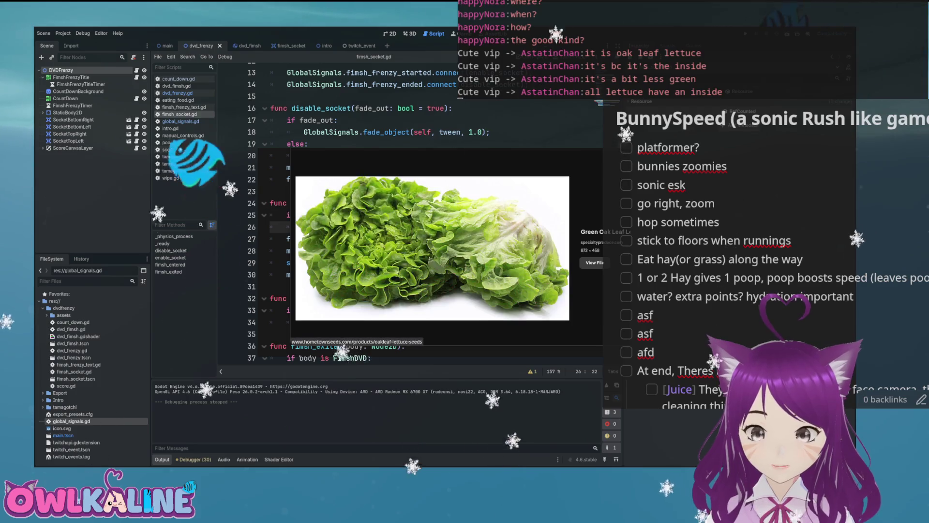
key(Right)
key(alt+Tab)
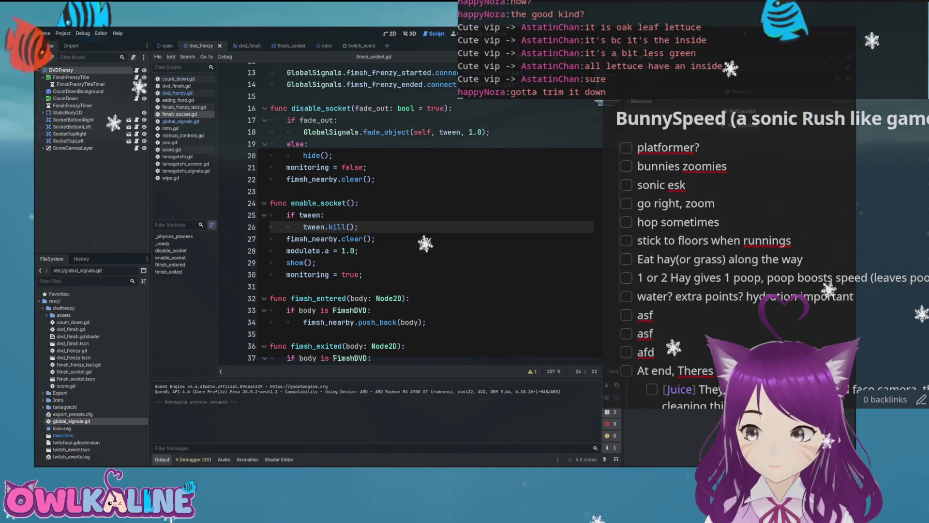
Bring the Godot window back from the window overview with fimsh_socket.gd still open
key(super)
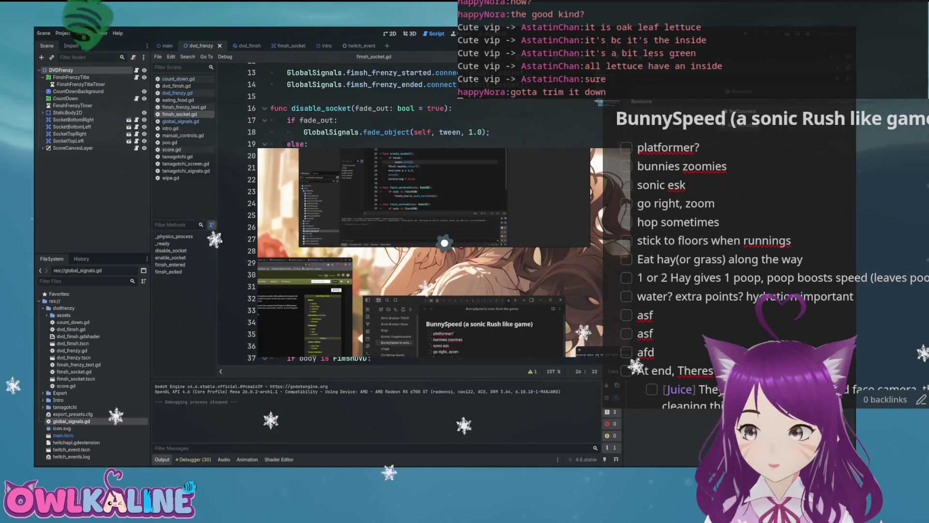
click(445, 243)
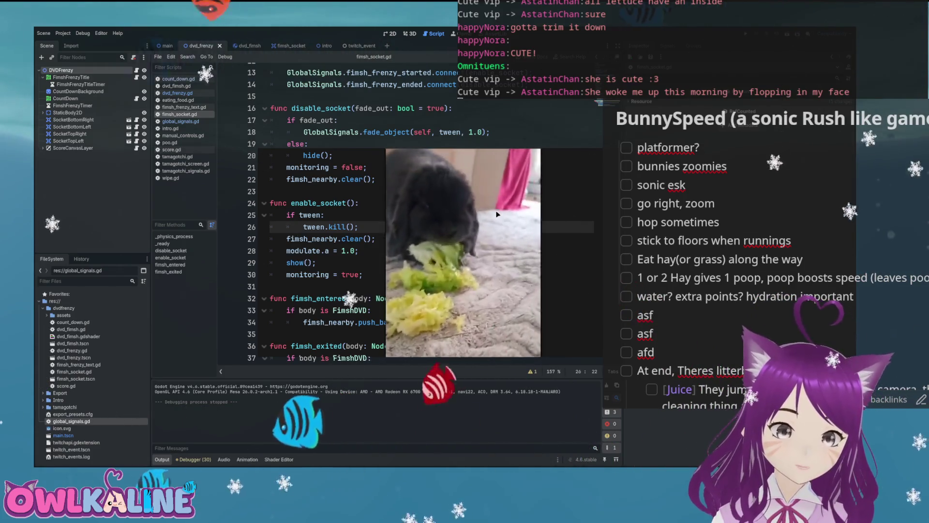
Scroll the fimsh_socket.gd script down and back up to review it
scroll(501, 241, down, 3)
scroll(501, 240, up, 3)
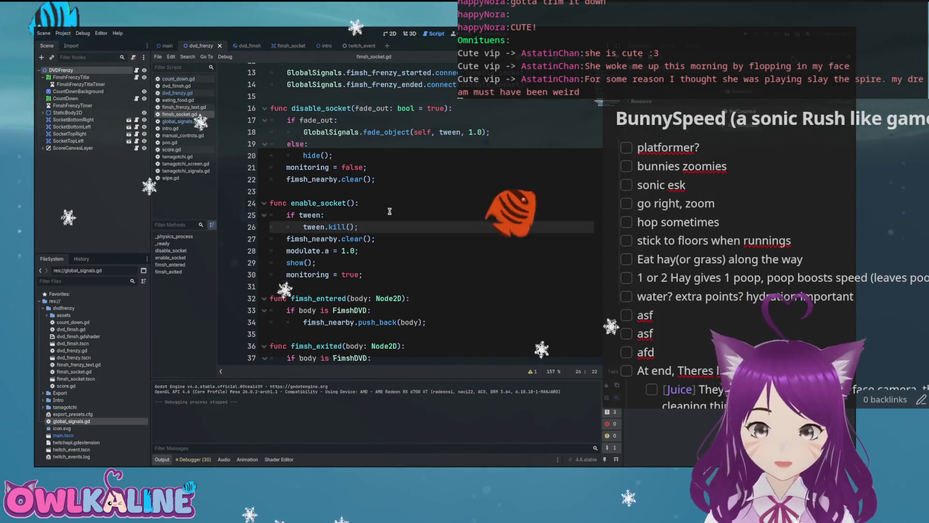
Place the cursor at the GlobalSignals.fade_object call on line 18 of disable_socket
key(Up)
scroll(433, 213, down, 2)
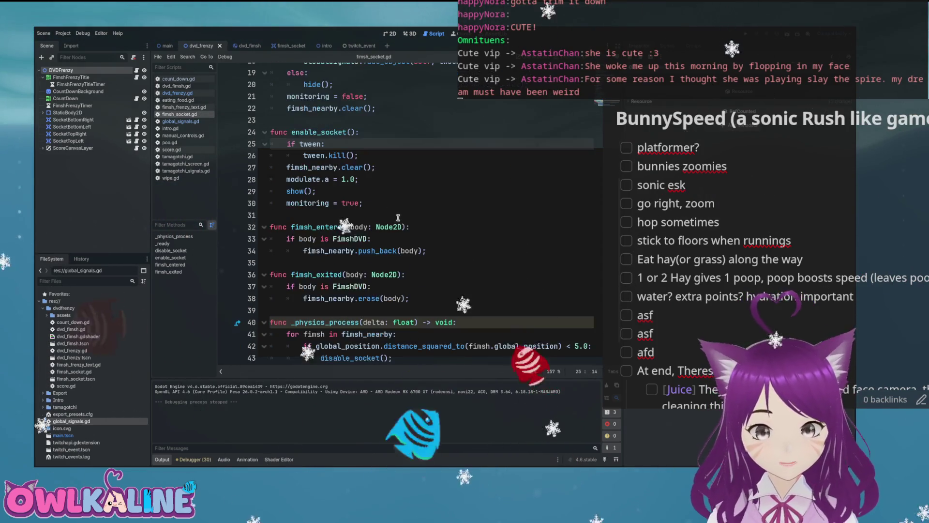
scroll(312, 190, up, 3)
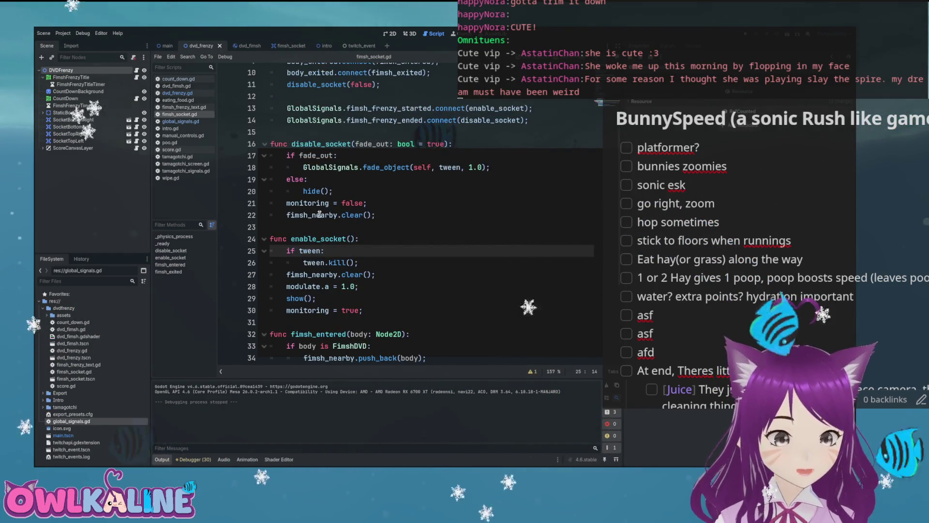
click(424, 167)
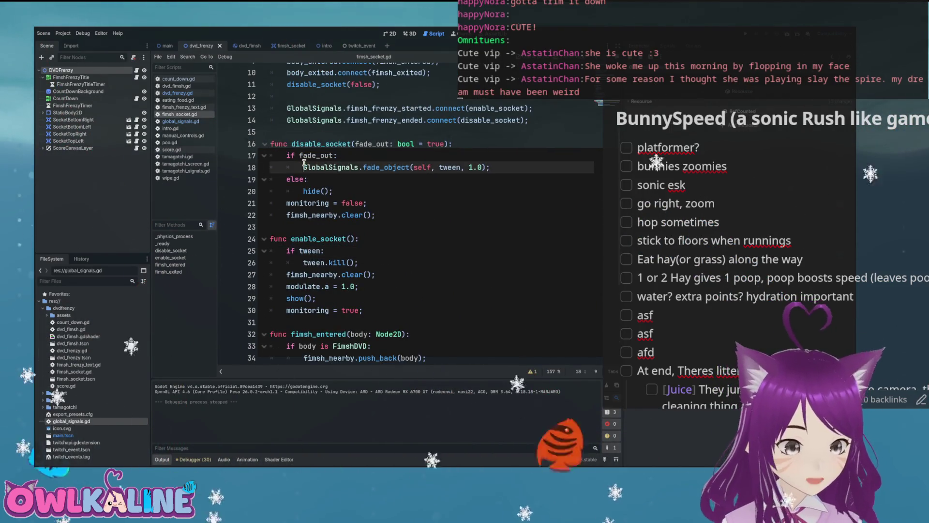
Finish 'tween =' before fade_object on line 18 and jump to the fade_object definition
text(tween =)
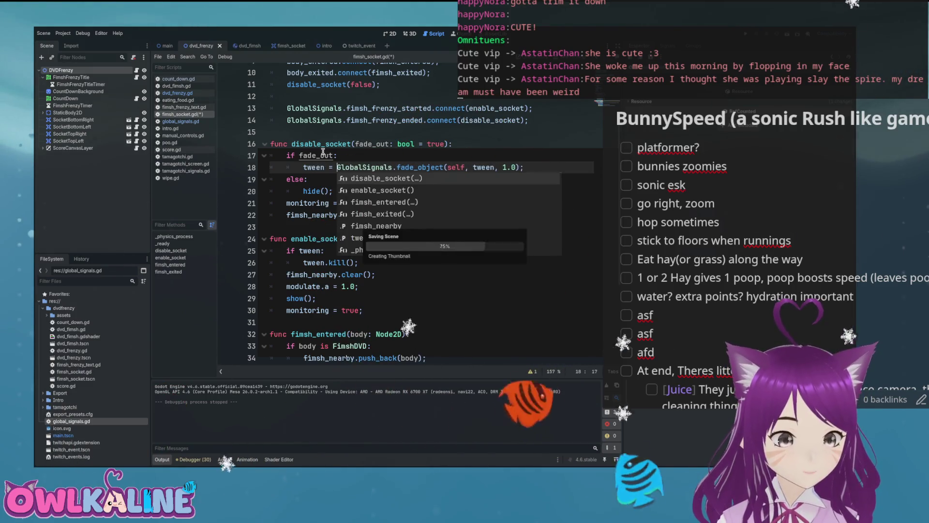
click(430, 166)
ctrl+click(430, 166)
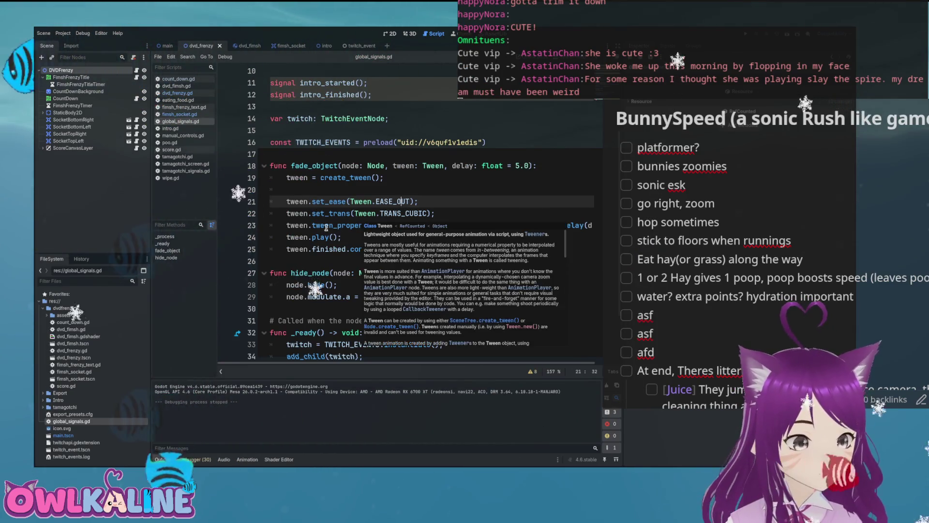
Add 'return tween;' at the end of fade_object and give it a '-> Tween' return type
click(490, 254)
key(Return)
key(Return)
text(return twe)
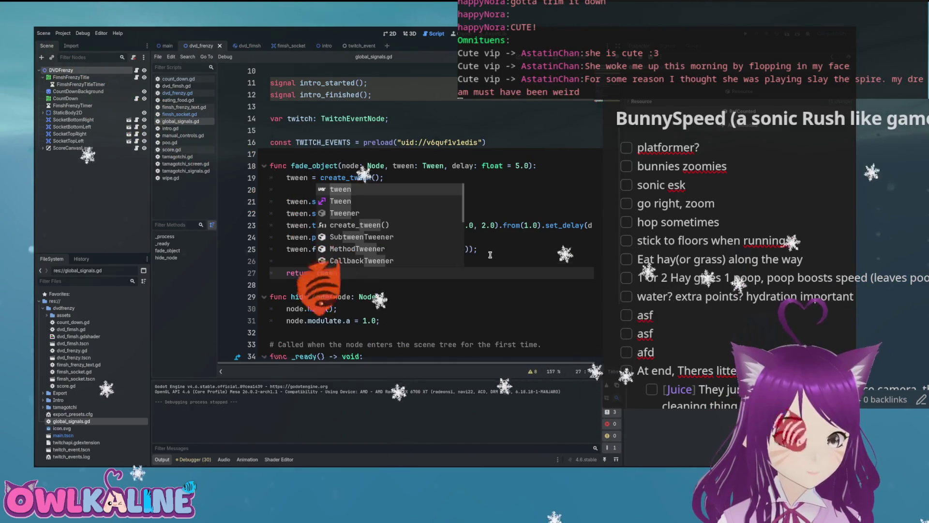
text(;)
click(534, 165)
text(-> Tween)
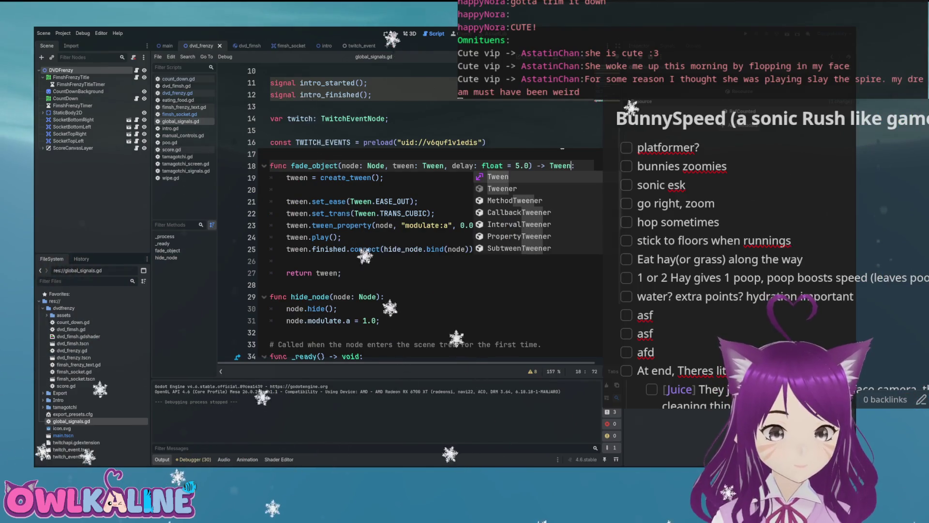
key(Escape)
Review the tween setup lines, then return to line 18 of fimsh_socket.gd
click(443, 214)
drag(383, 177, 287, 178)
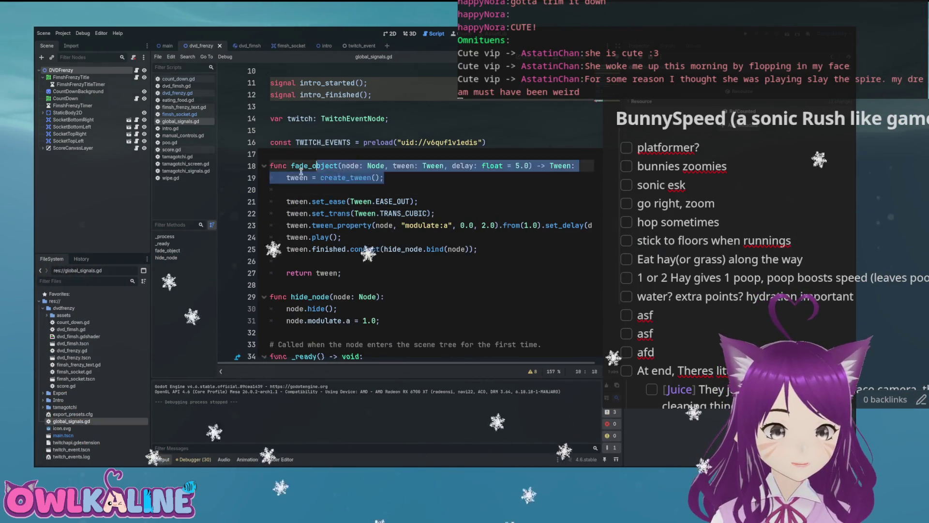
click(337, 188)
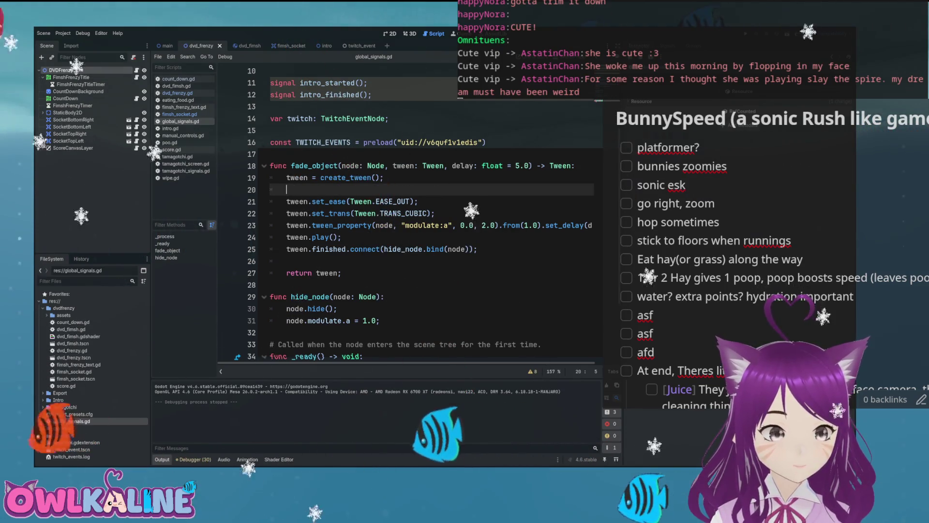
key(alt+Left)
click(299, 178)
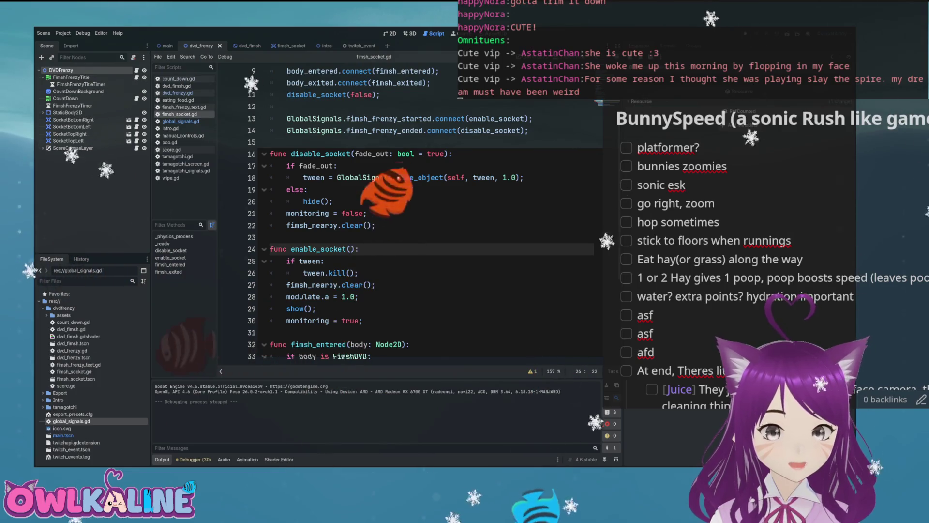
Run the project with F5 to test the socket fade-out
key(F5)
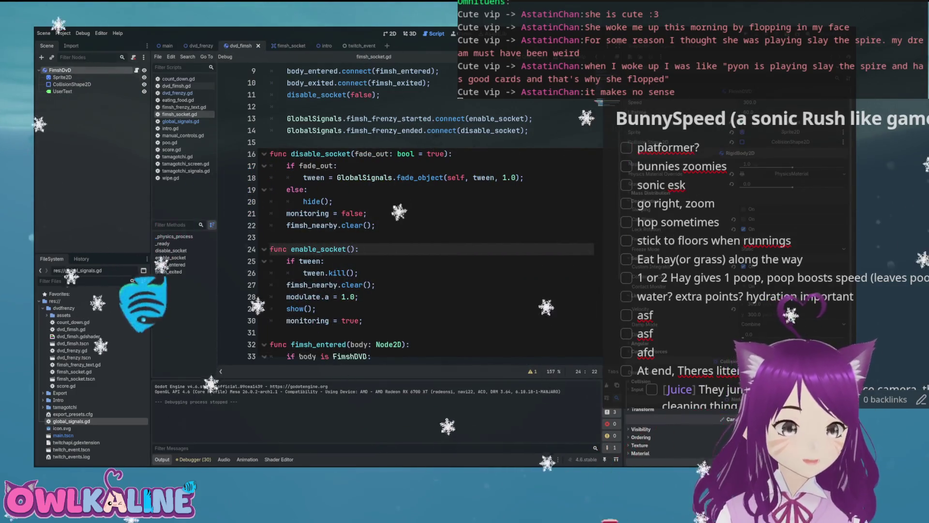
Open dvd_fimsh.gd and start a 'var tween: Tween;' declaration below the exported variables
click(247, 45)
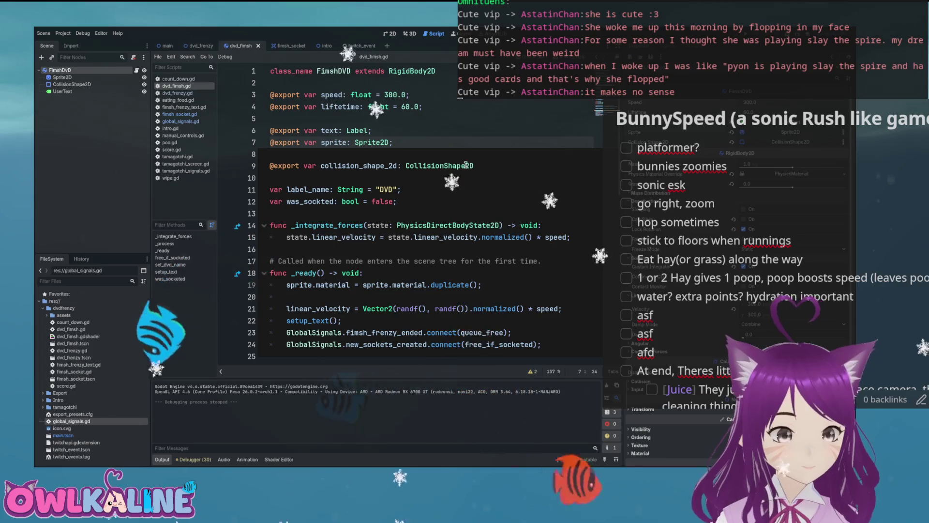
click(506, 157)
key(Down)
key(End)
key(Return)
key(Return)
text(va)
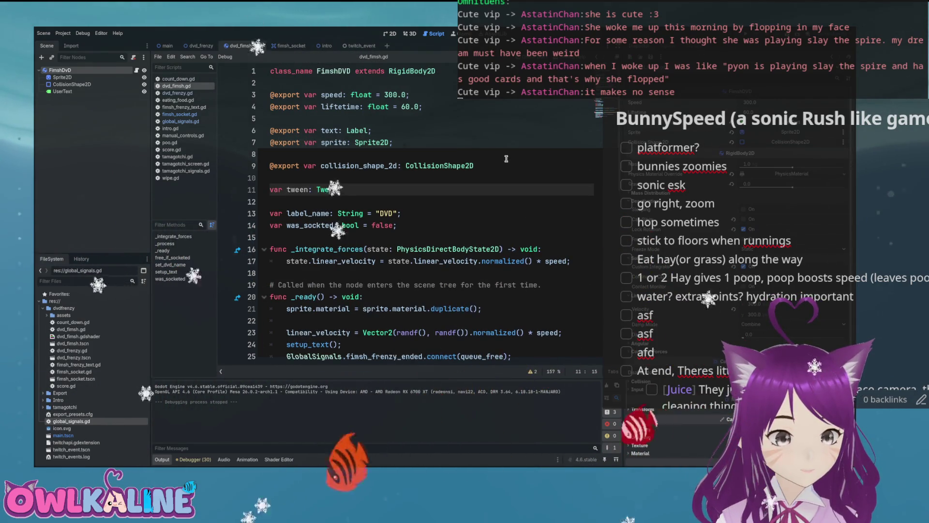
Select the queue_free call further down the script
scroll(506, 159, down, 5)
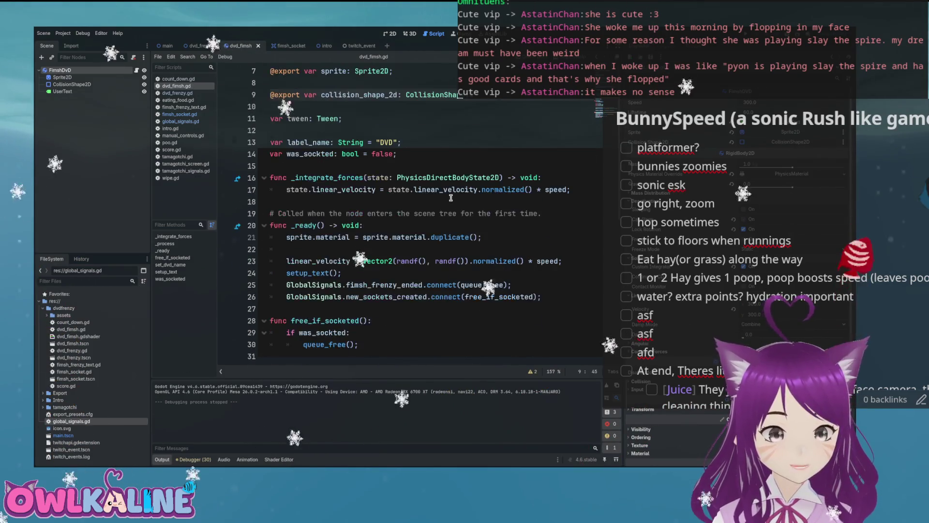
scroll(356, 203, down, 1)
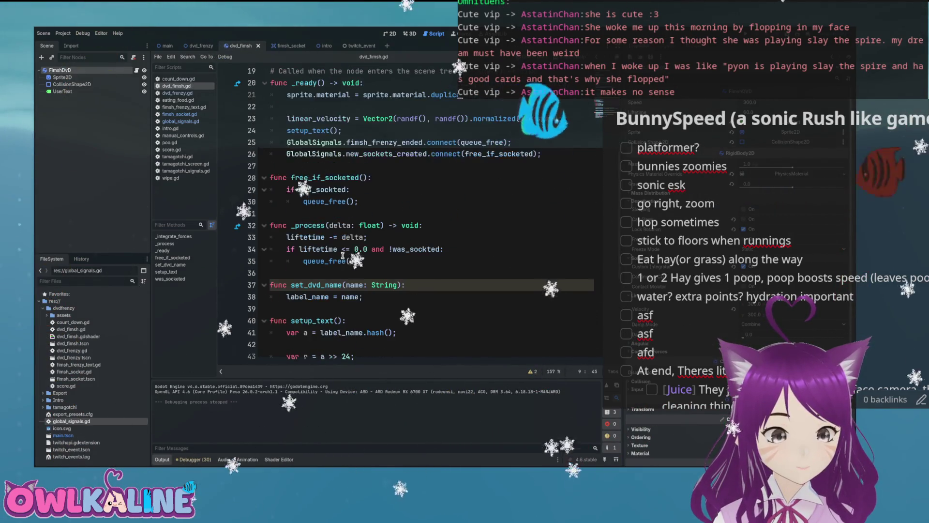
click(356, 203)
double_click(324, 201)
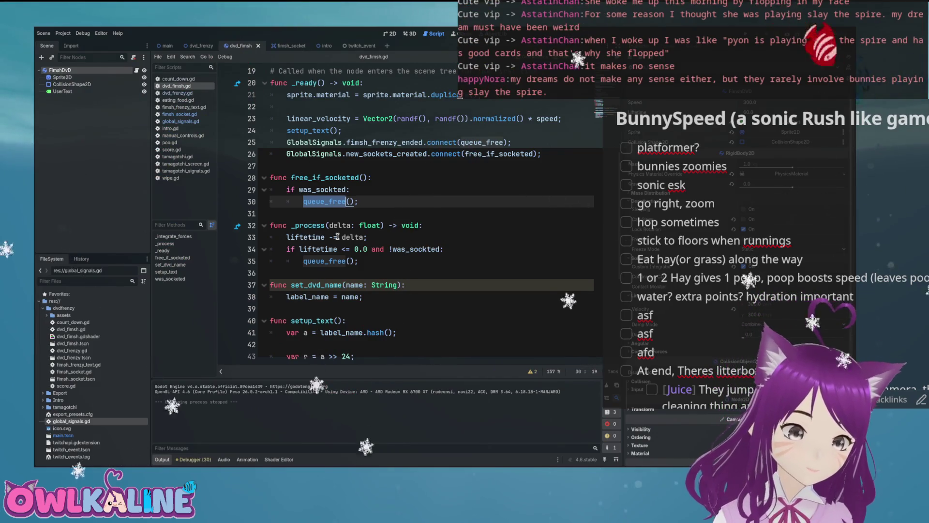
Replace queue_free with 'tween = GlobalSignals.fade_object(self, tween, 0.5);' and save
drag(358, 201, 289, 200)
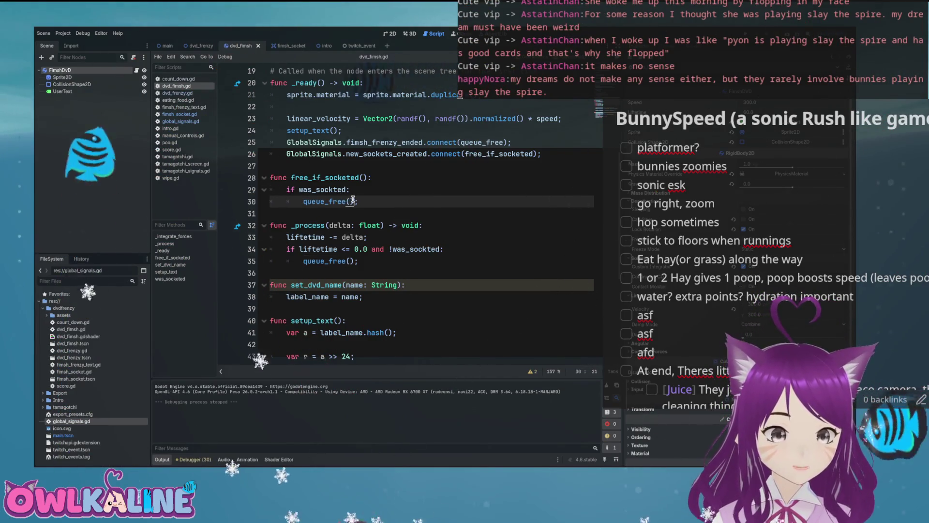
key(BackSpace)
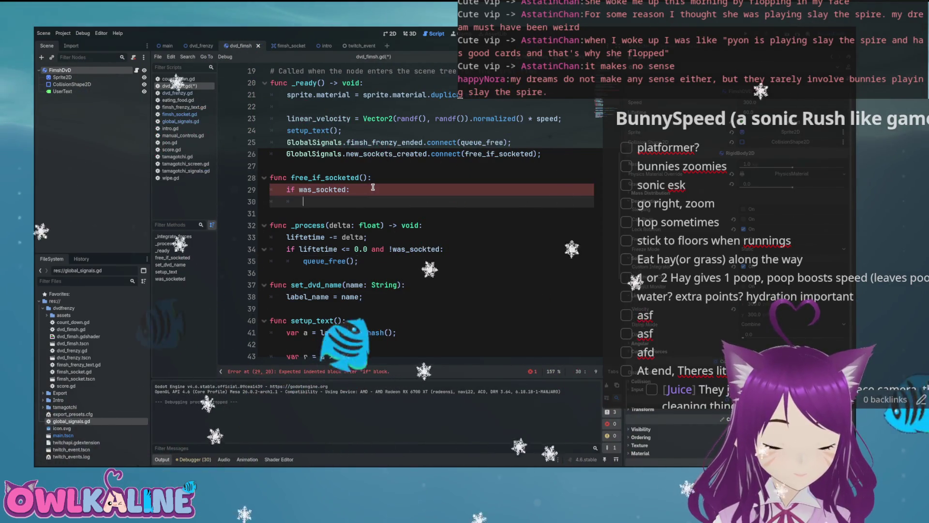
text(tween = Gl)
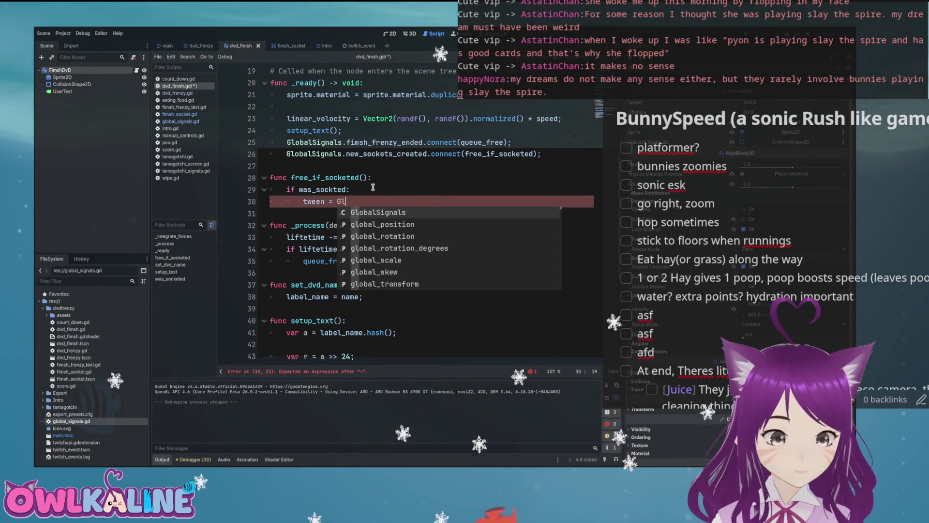
key(Return)
text(.f)
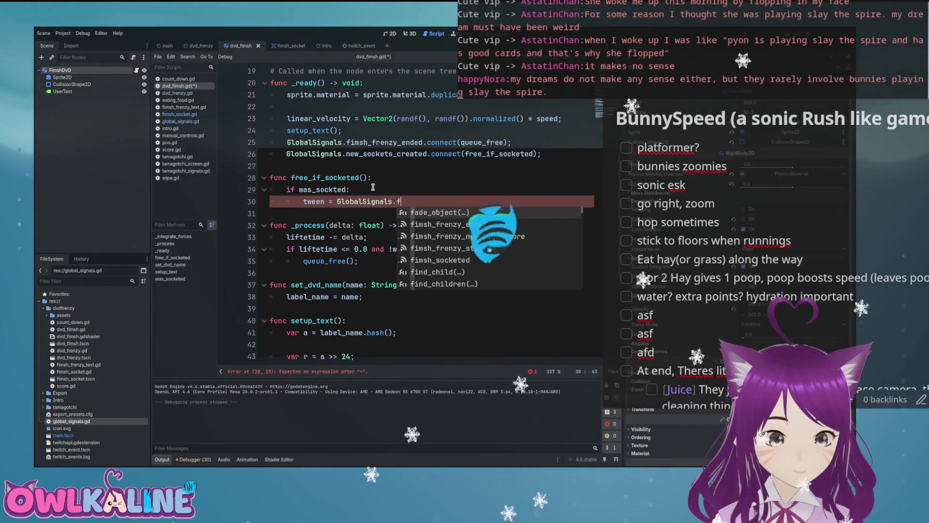
key(Return)
text(self, tween,)
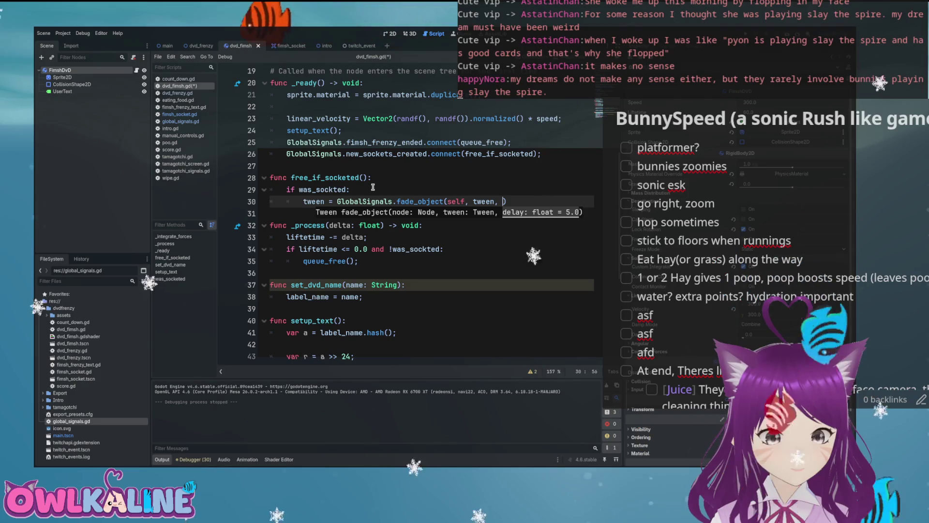
text(;)
key(ctrl+s)
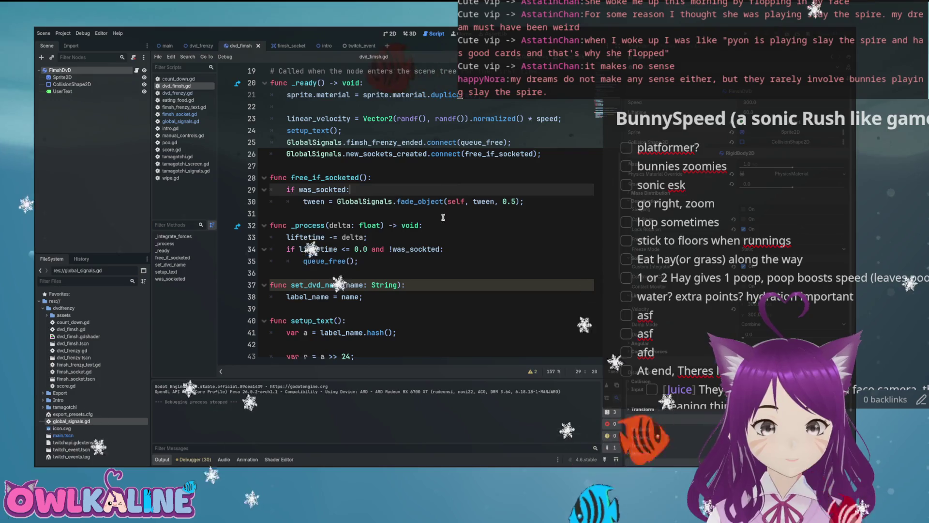
Add 'tween.finished.connect(queue_free)' below the fade call and run the game
click(393, 215)
click(548, 201)
key(Return)
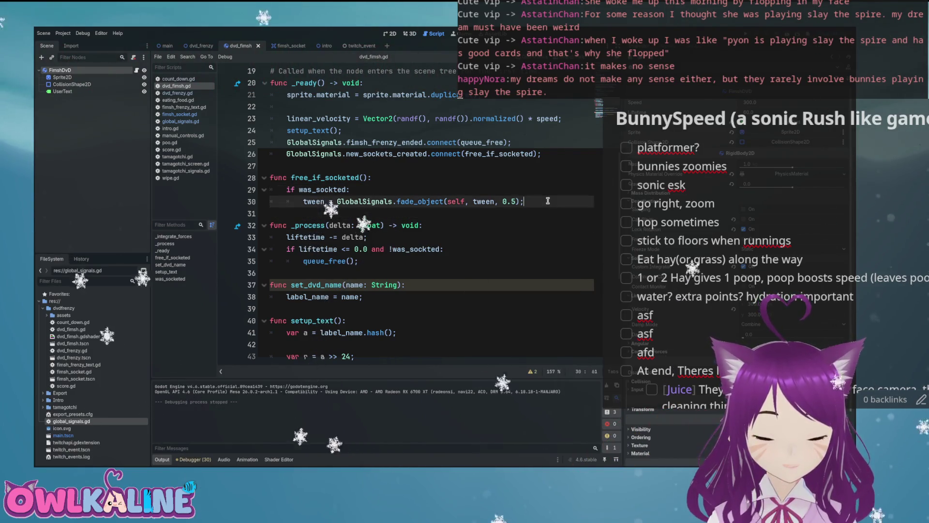
text(tween.)
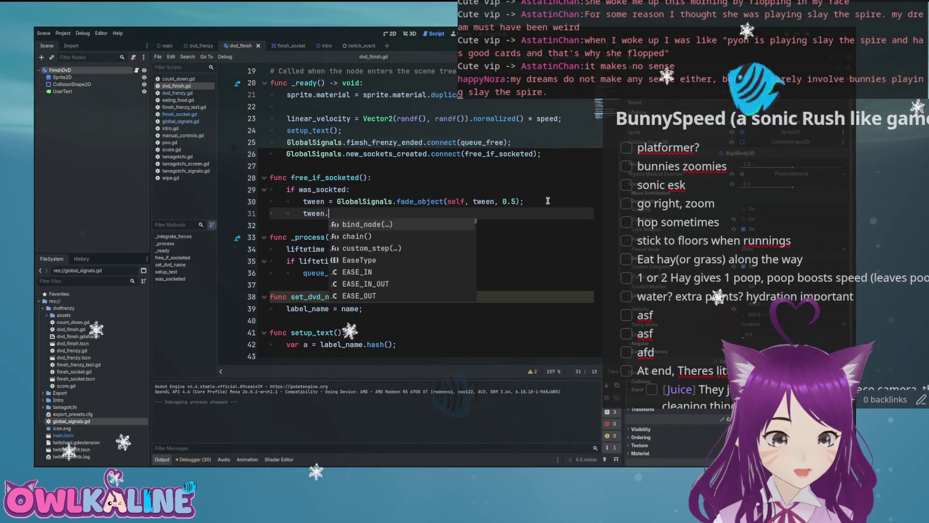
text(finished.connect(queue_free);)
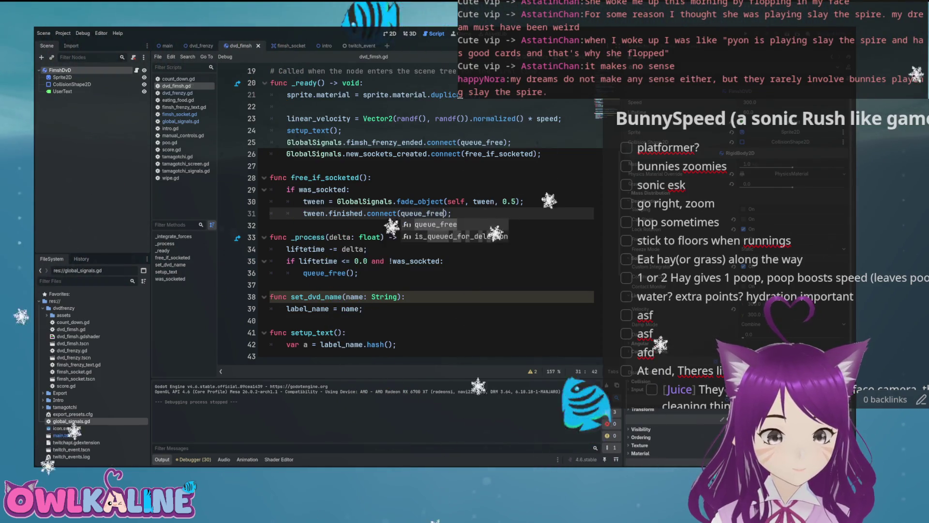
click(524, 201)
key(F5)
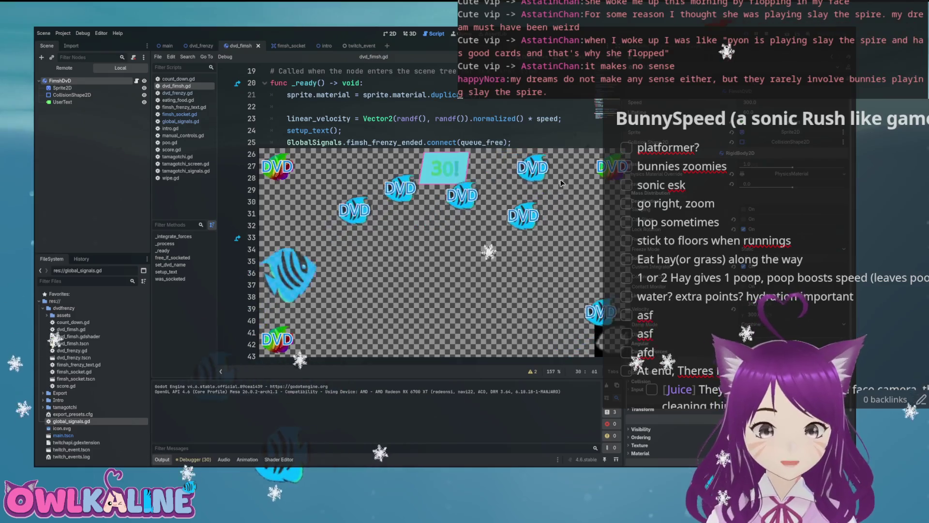
Stop the game with F8 and open the dvd_frenzy scene in the 2D editor
key(F8)
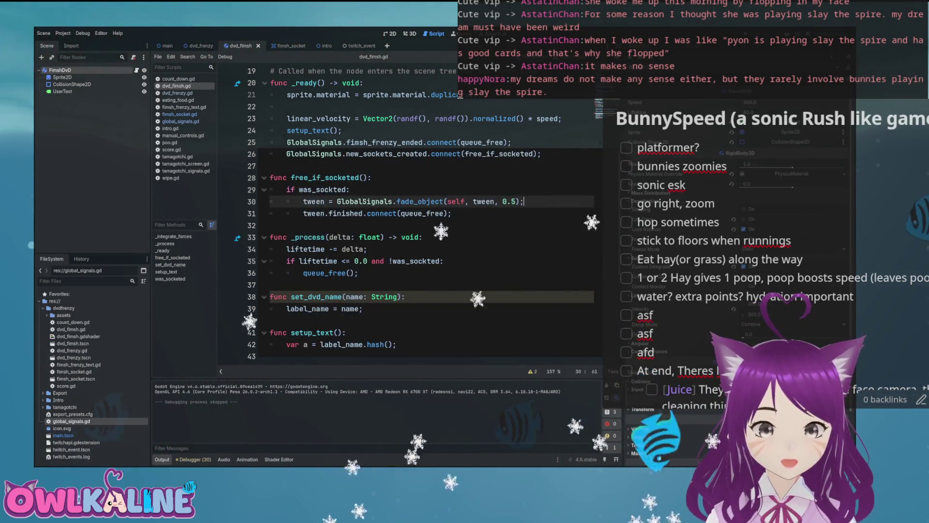
click(390, 33)
scroll(391, 160, down, 6)
click(199, 46)
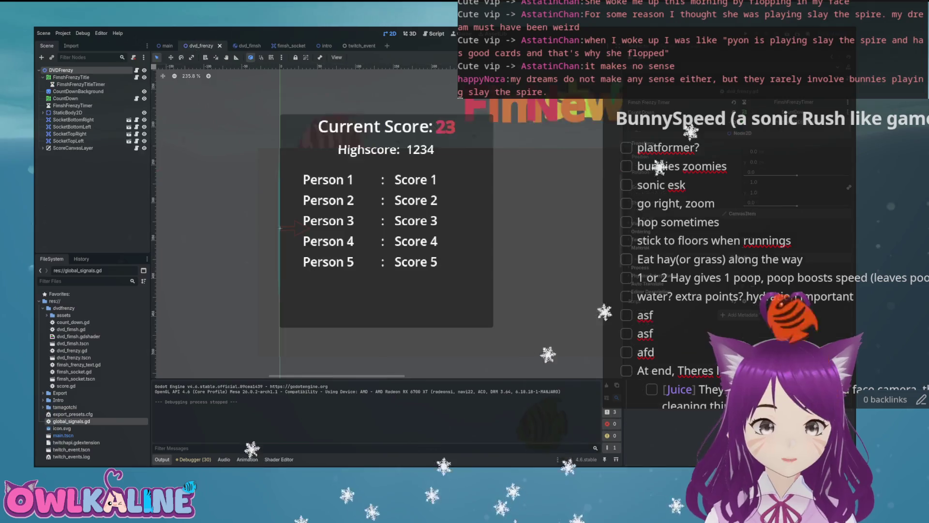
scroll(405, 206, down, 3)
drag(406, 207, 390, 220)
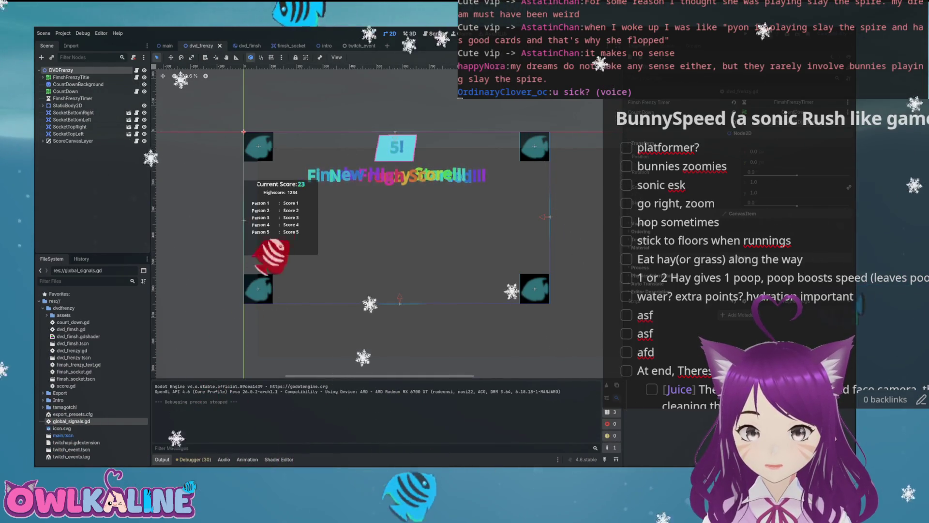
key(ctrl+a)
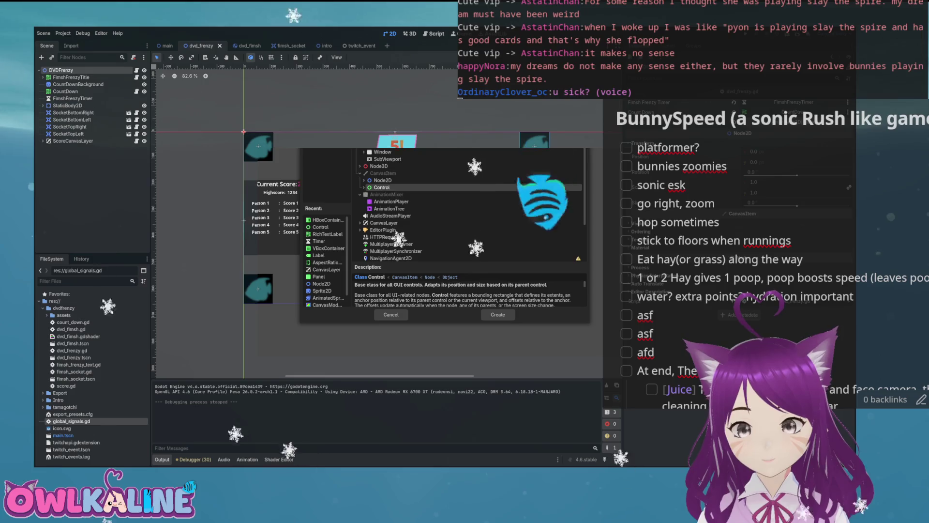
Add a RichTextLabel node and attach a new script at res://dvdfrenzy/LetterRotate.gd
text(ri)
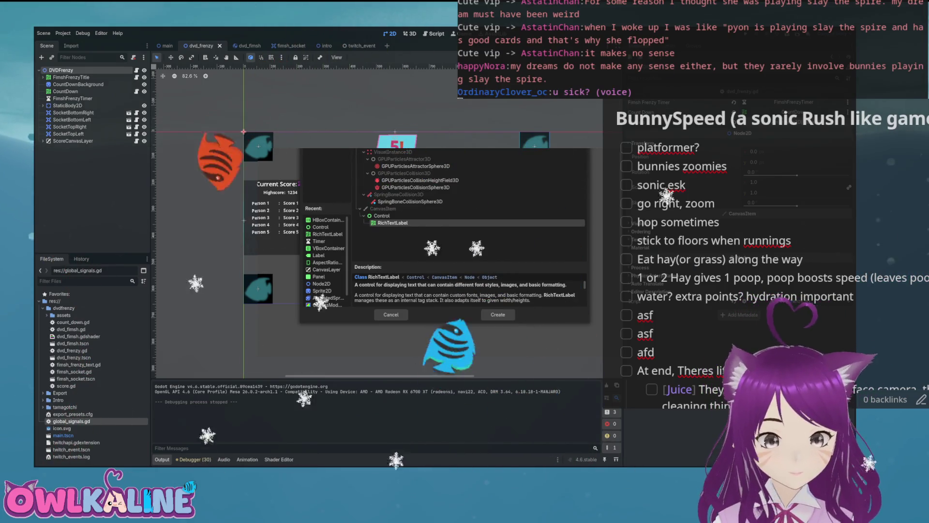
key(Return)
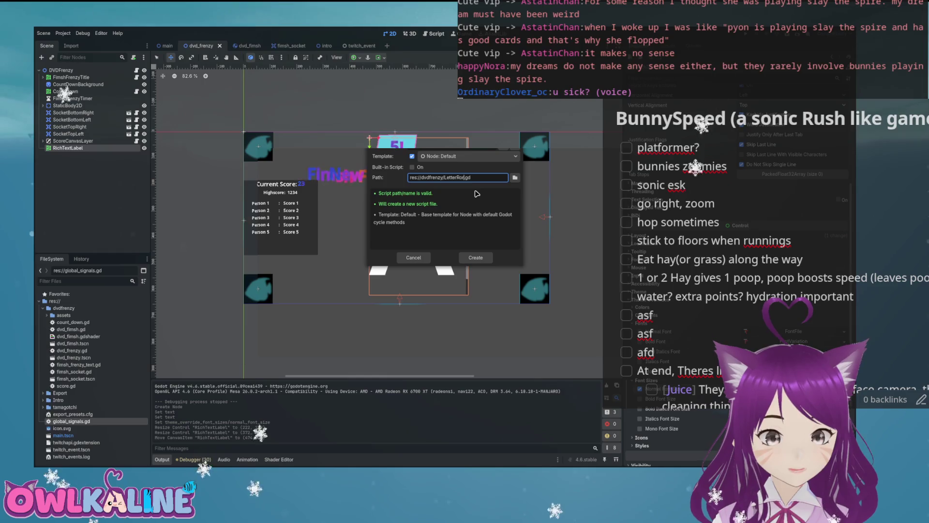
key(Return)
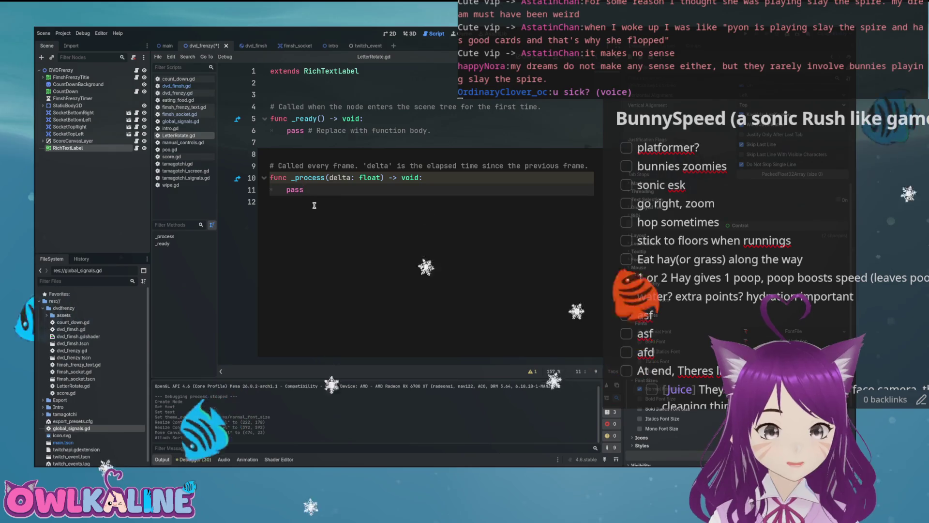
Add _physics_process(delta) calling rotate(Vector3(0,1,0), 360.0*delta) and save LetterRotate.gd
key(Return)
key(Return)
text(func fix)
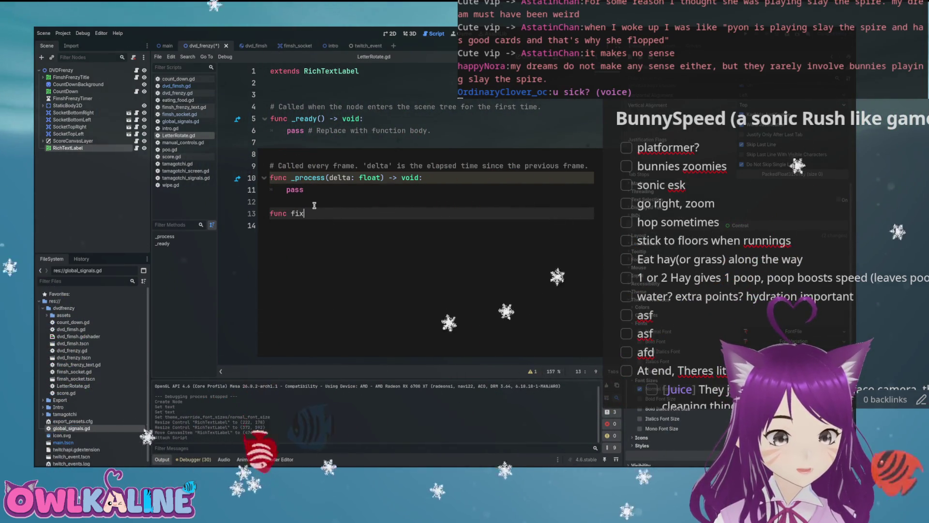
text(ph)
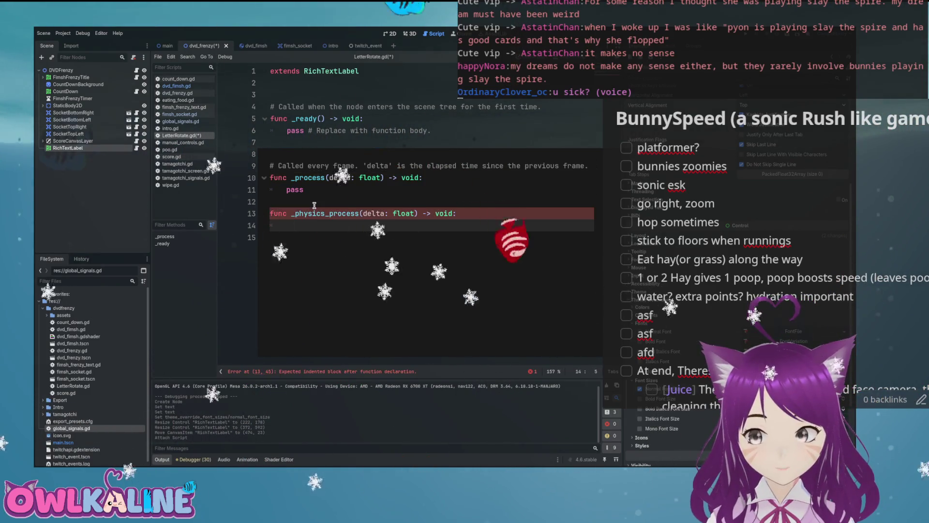
key(Left)
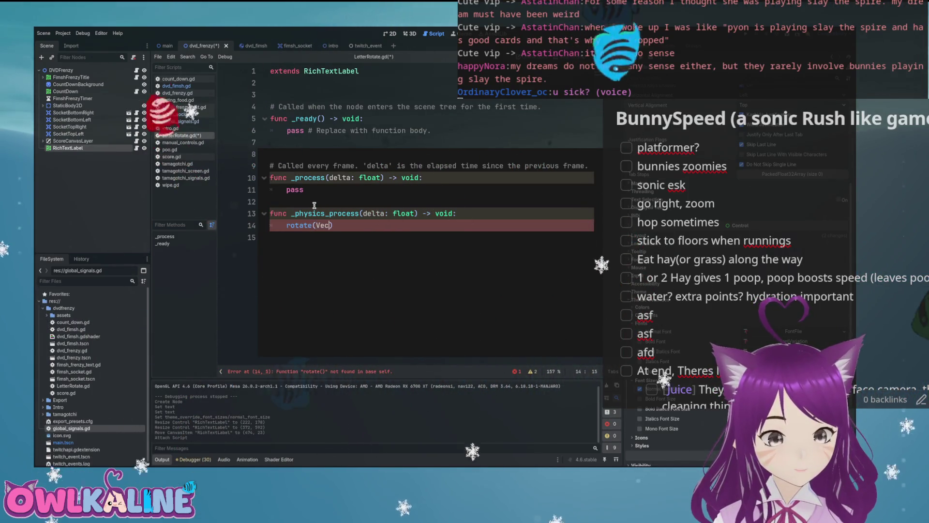
text(t)
key(Down)
key(Down)
key(Return)
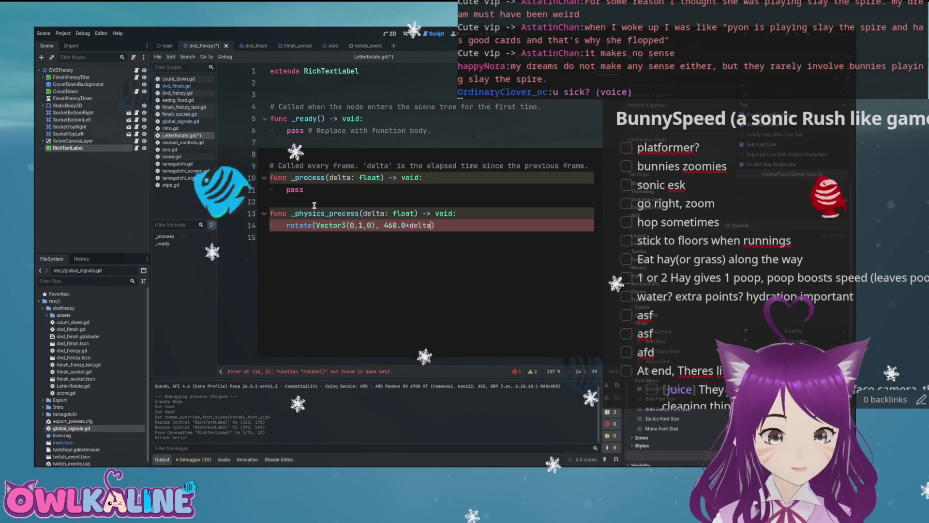
key(Left)
key(Left)
key(Left)
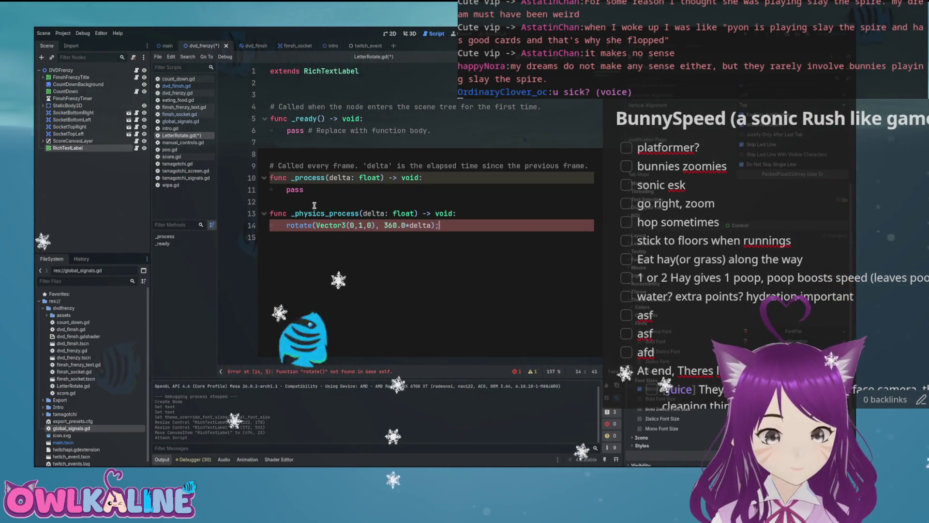
key(ctrl+s)
Rework the rotate call into a commented-out line and save the script
mouse_move(355, 215)
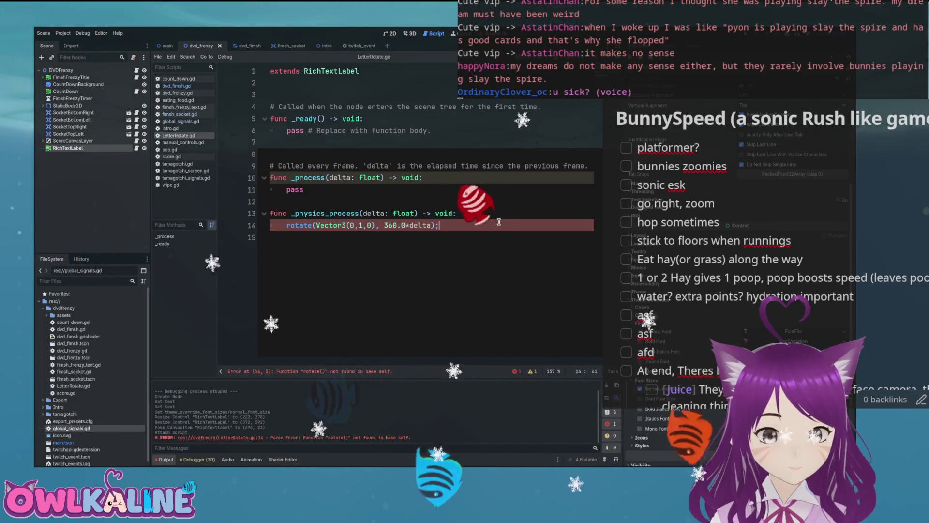
key(Return)
text(rotate)
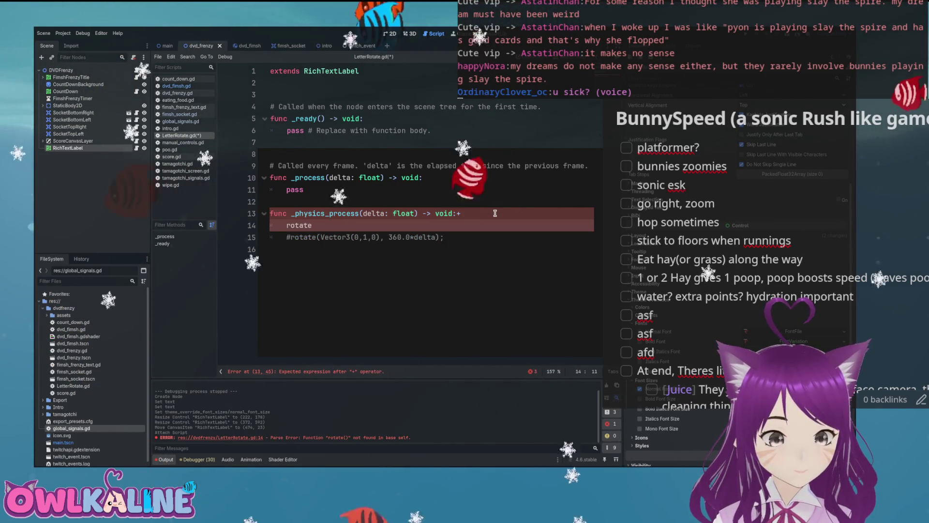
text(();)
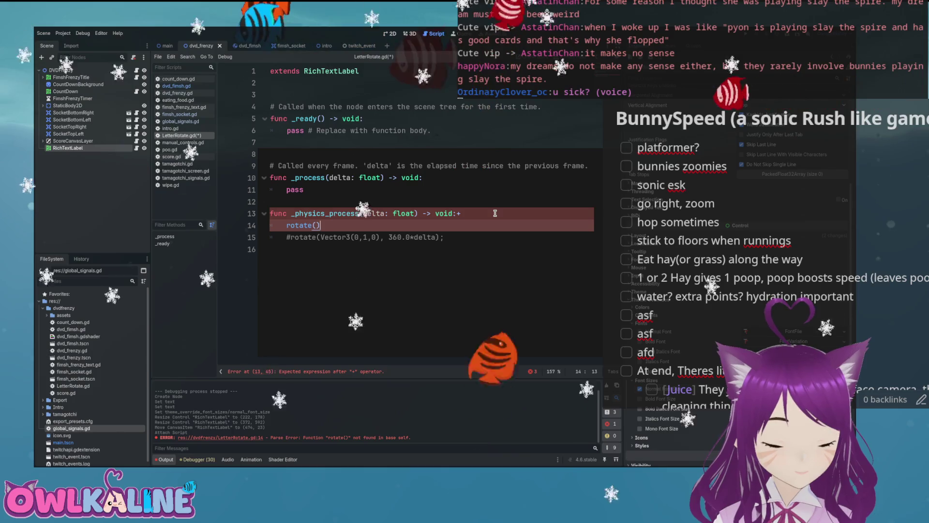
key(ctrl+s)
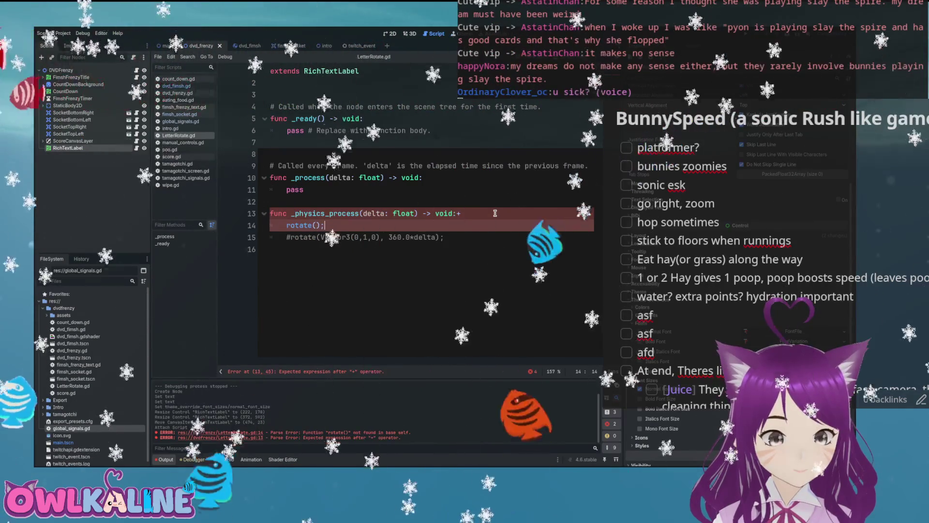
key(BackSpace)
key(BackSpace)
key(BackSpace)
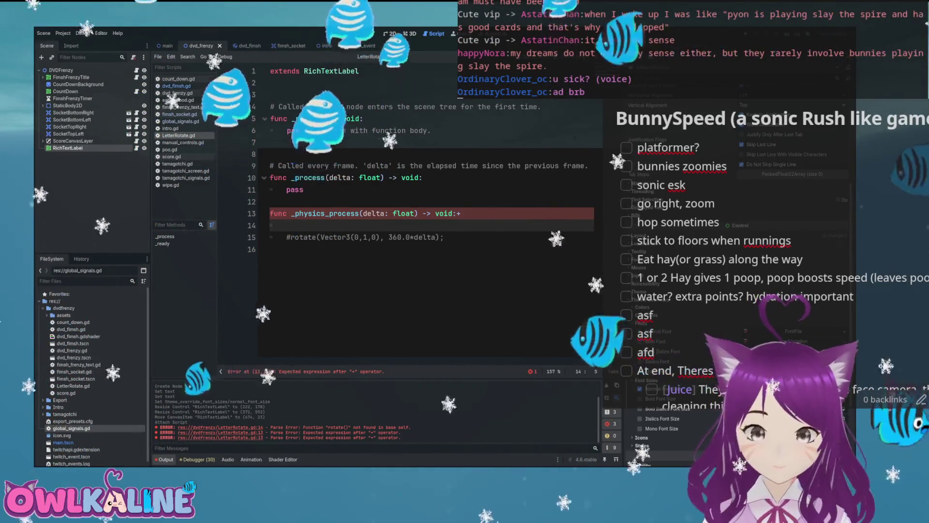
Add a blank line below the commented rotate line and switch back to the 2D scene
key(Down)
key(End)
key(Return)
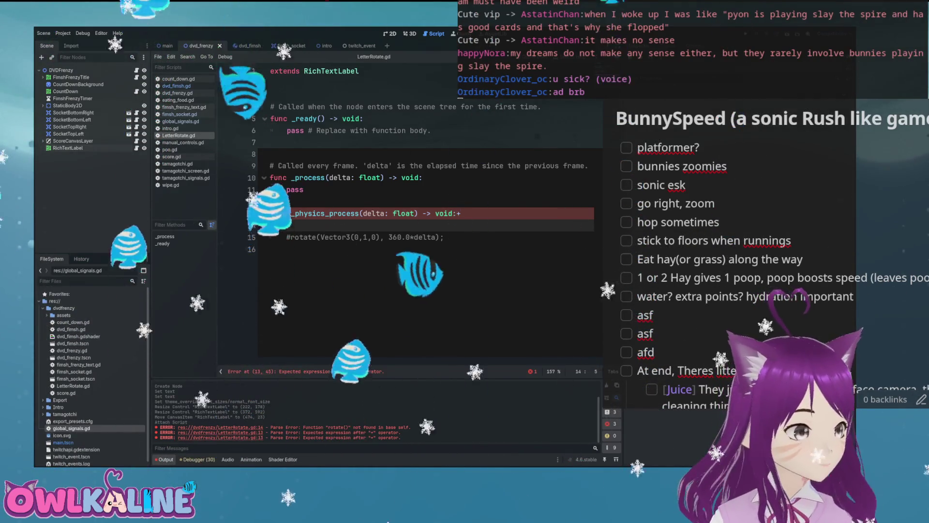
key(ctrl+F1)
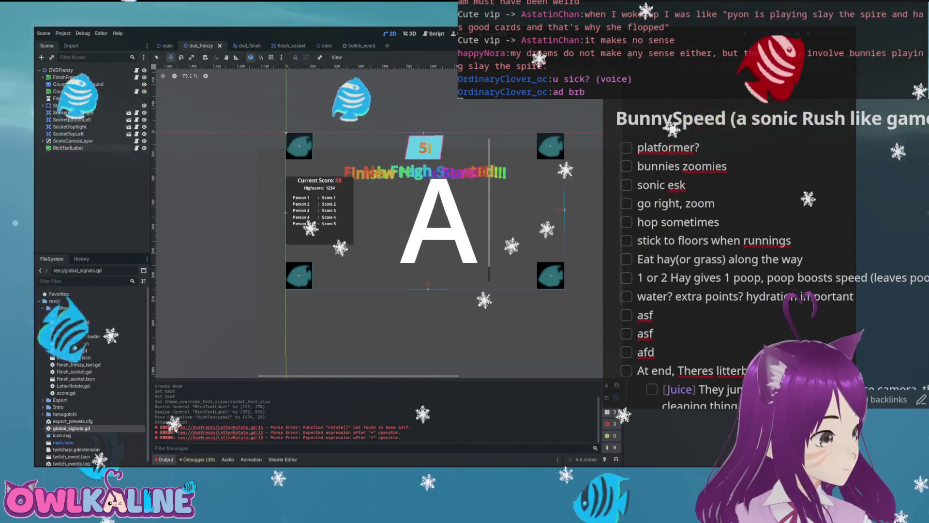
key(ctrl+a)
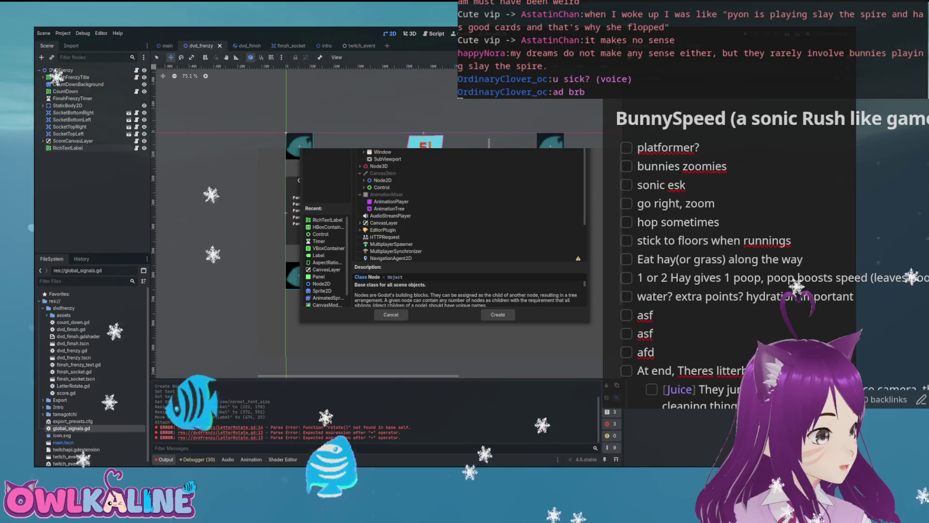
click(360, 166)
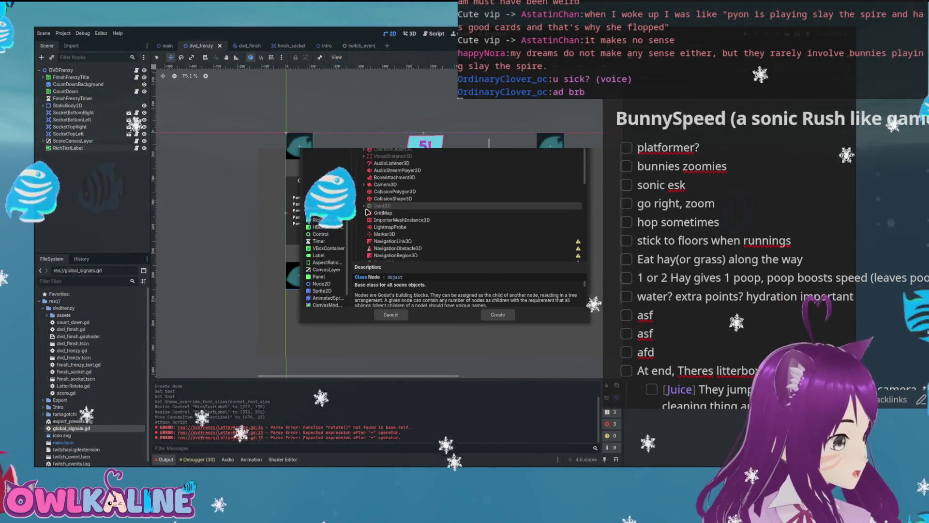
scroll(367, 199, down, 3)
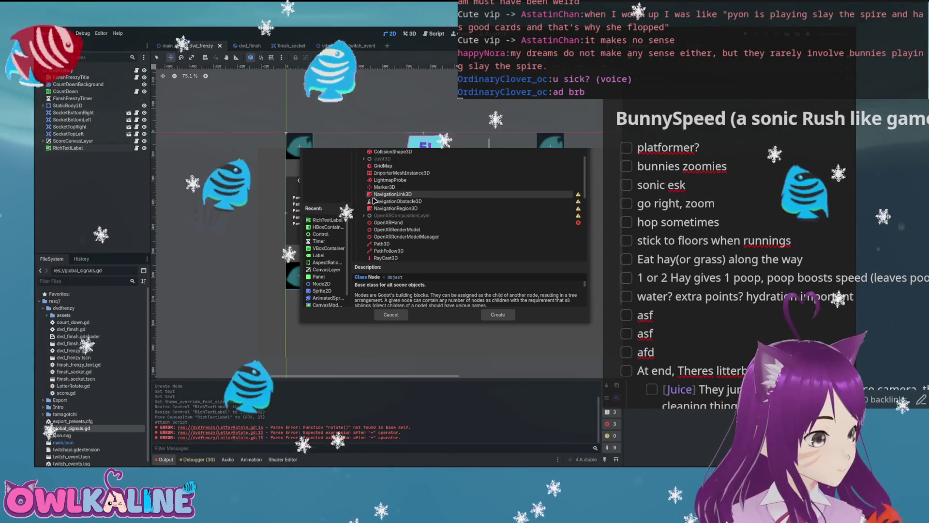
scroll(387, 202, down, 3)
scroll(397, 208, down, 3)
click(364, 213)
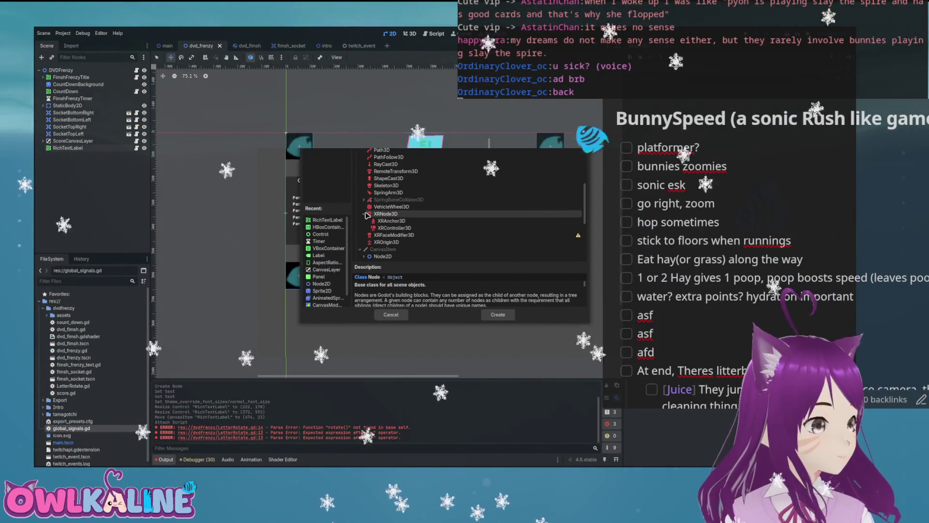
click(363, 213)
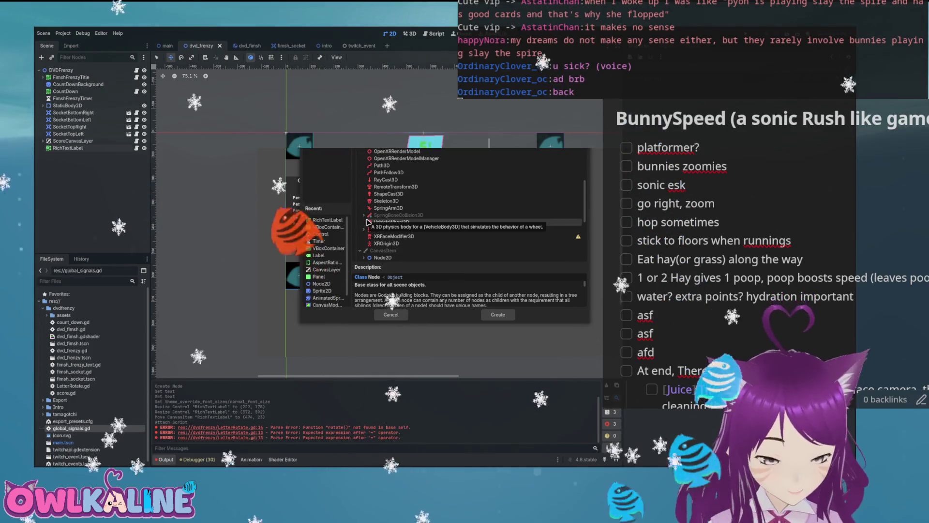
scroll(364, 221, up, 5)
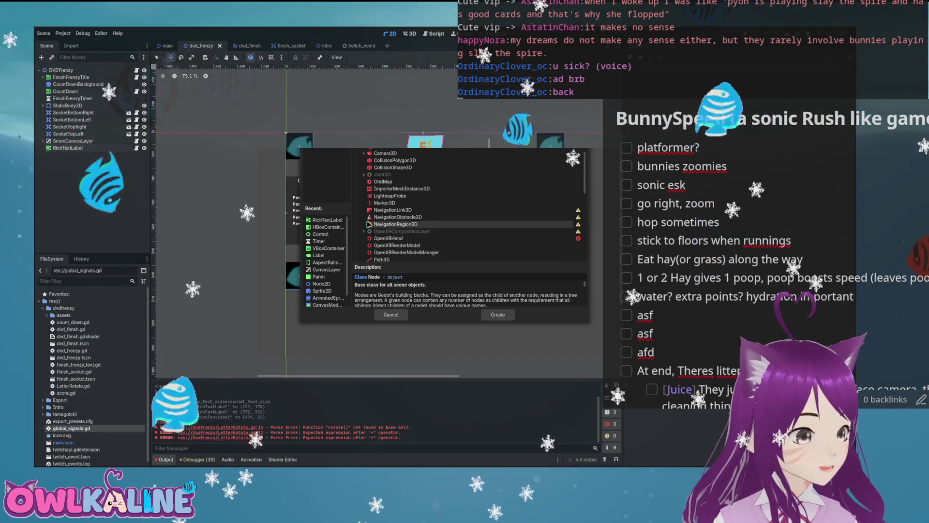
scroll(377, 235, up, 3)
click(364, 237)
click(364, 237)
scroll(364, 218, down, 3)
click(370, 163)
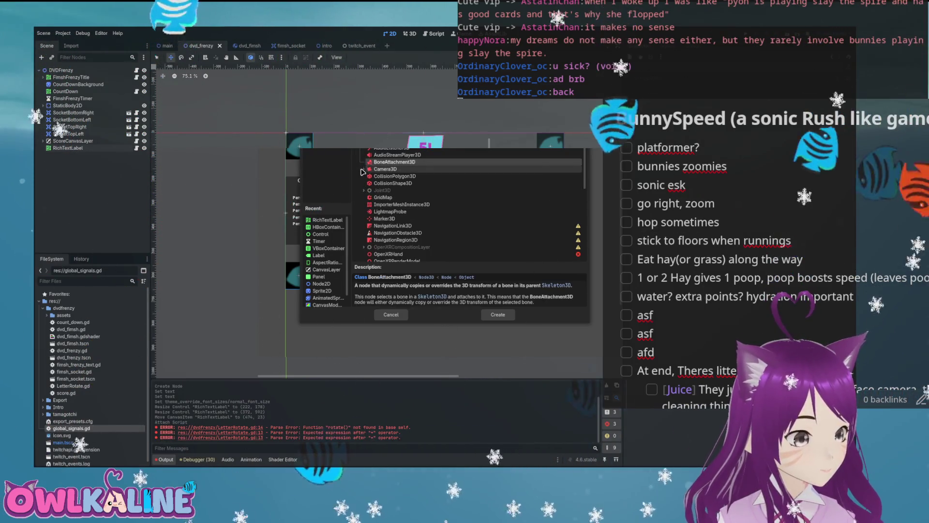
scroll(370, 171, up, 3)
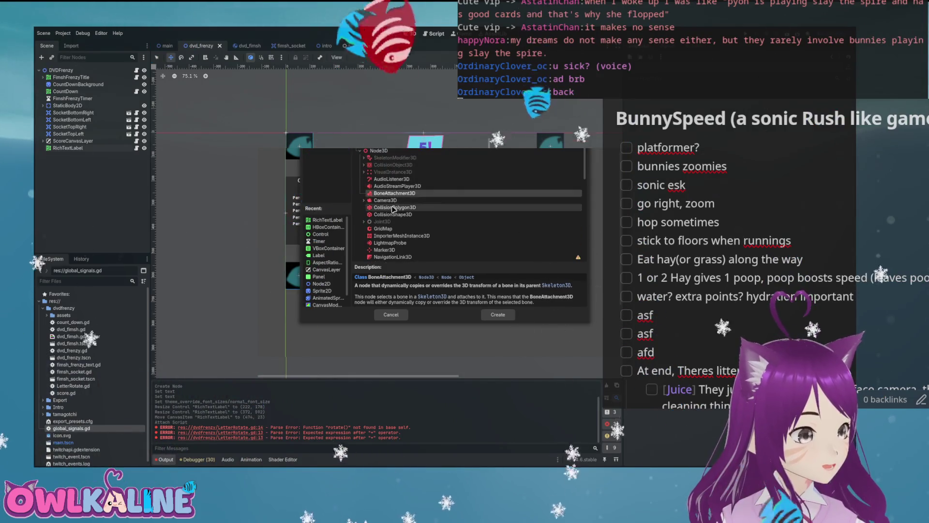
click(363, 187)
scroll(391, 206, down, 1)
scroll(391, 209, down, 1)
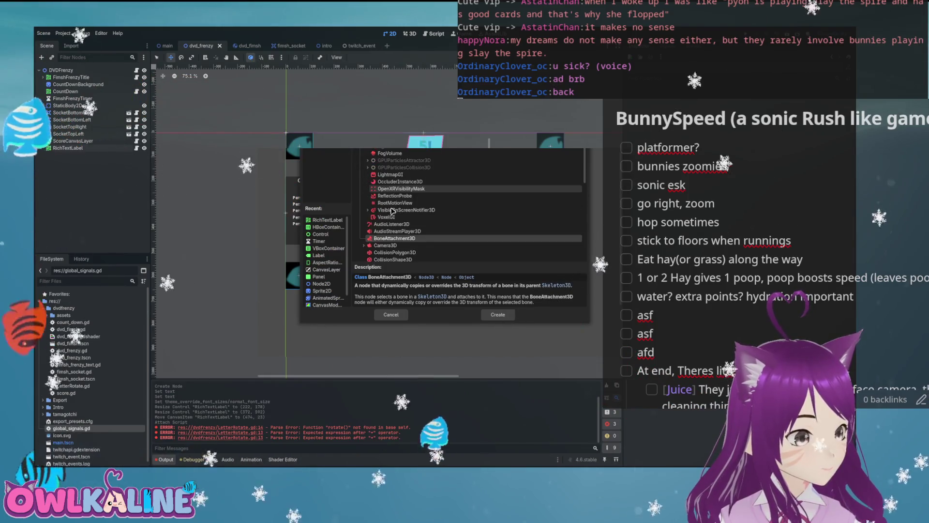
scroll(404, 210, up, 2)
click(367, 194)
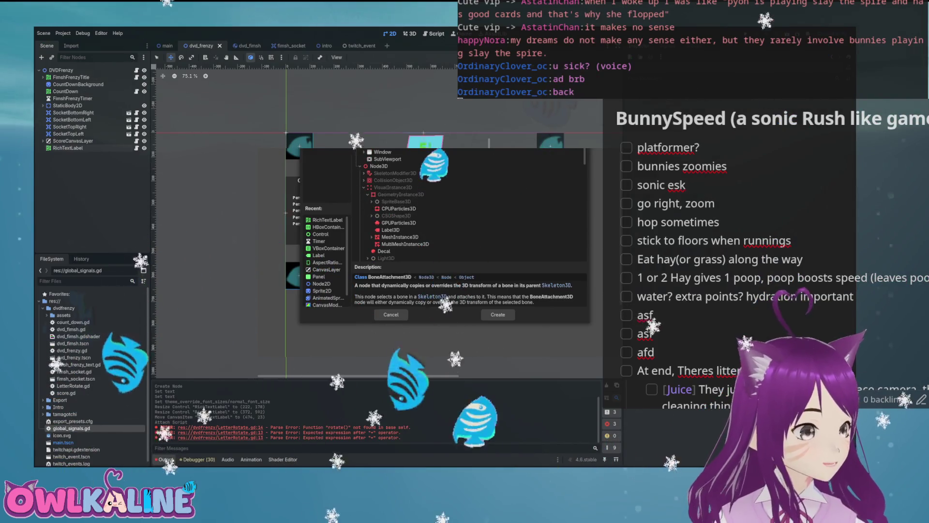
key(Escape)
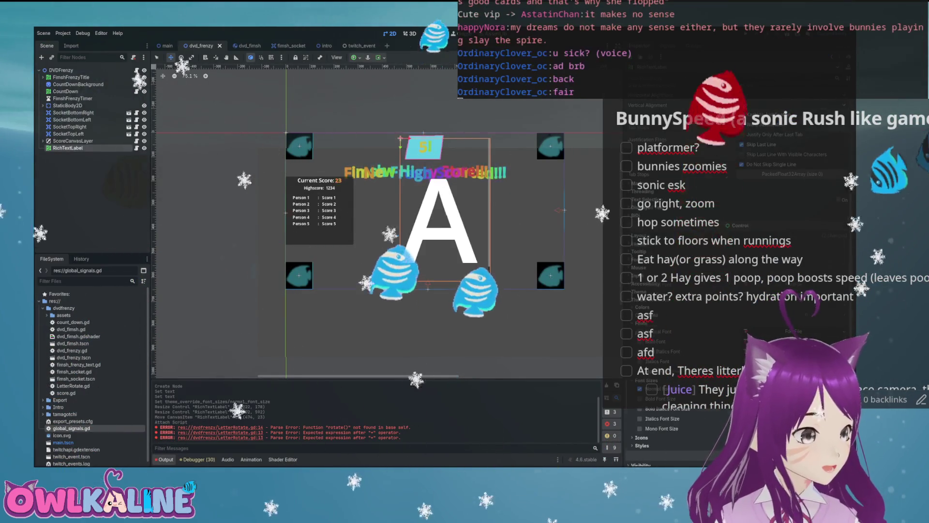
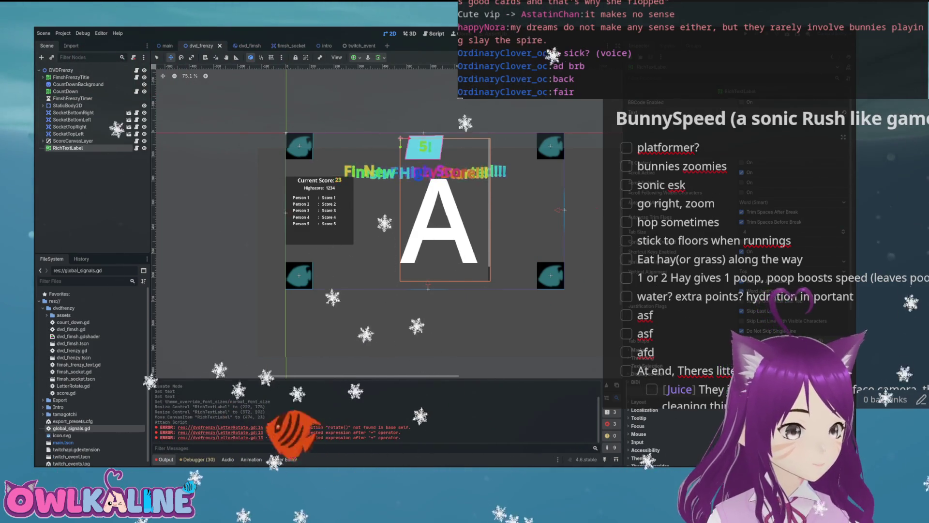
Set the label text to '[tornado]Sockets cleaered![/tornado]' and save the scene
key(ctrl+v)
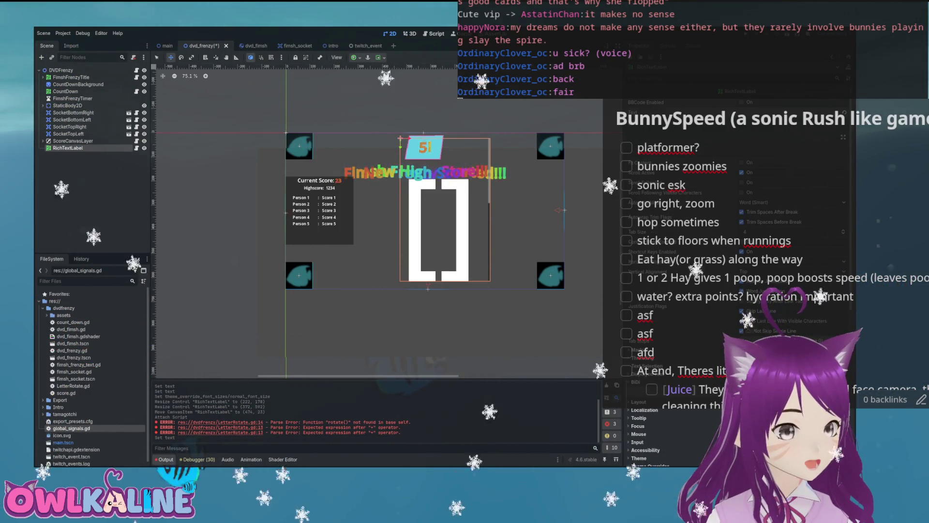
text(t)
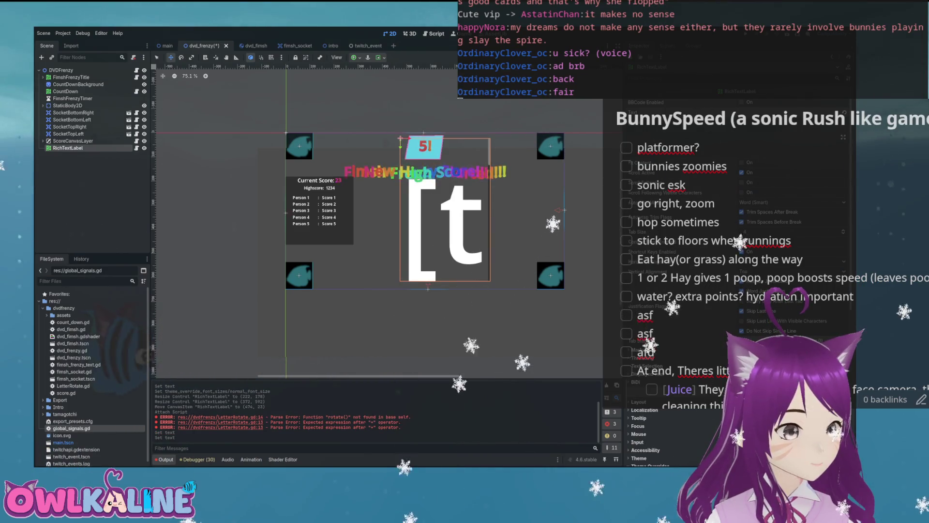
text(o)
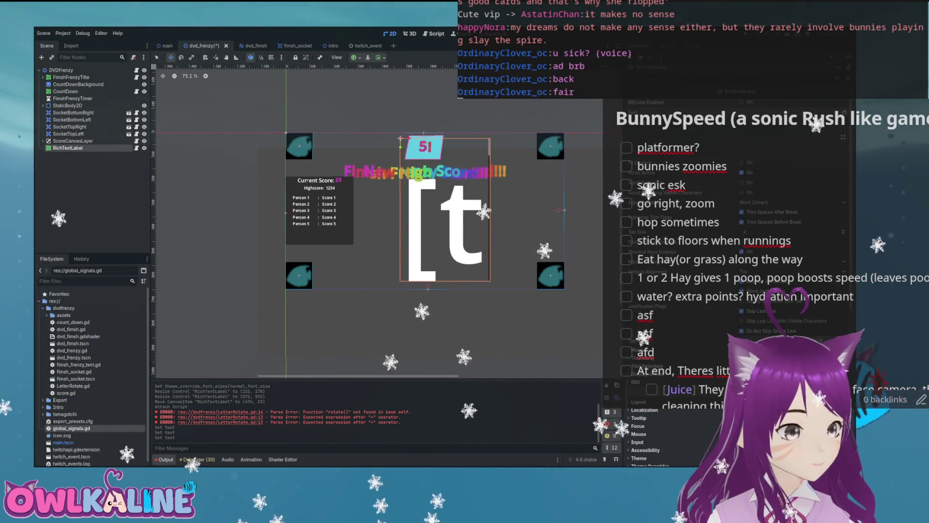
text(r)
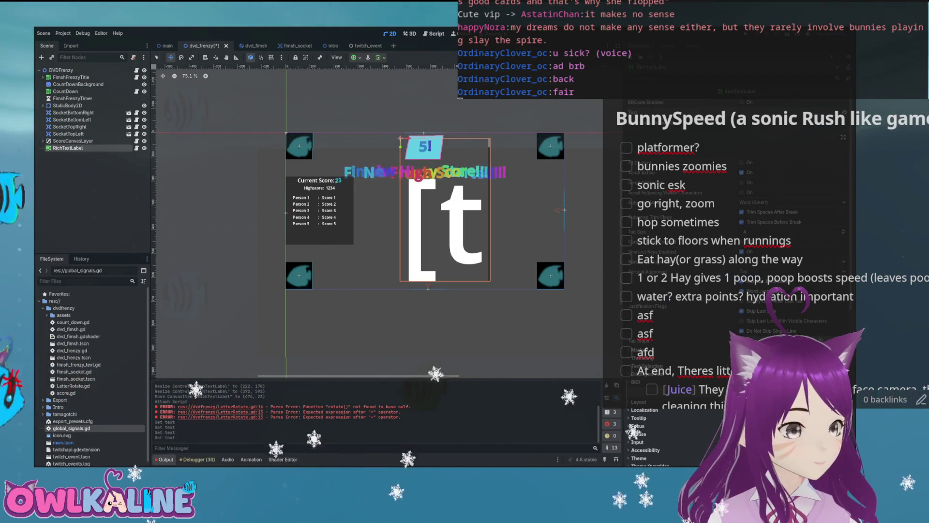
text(n)
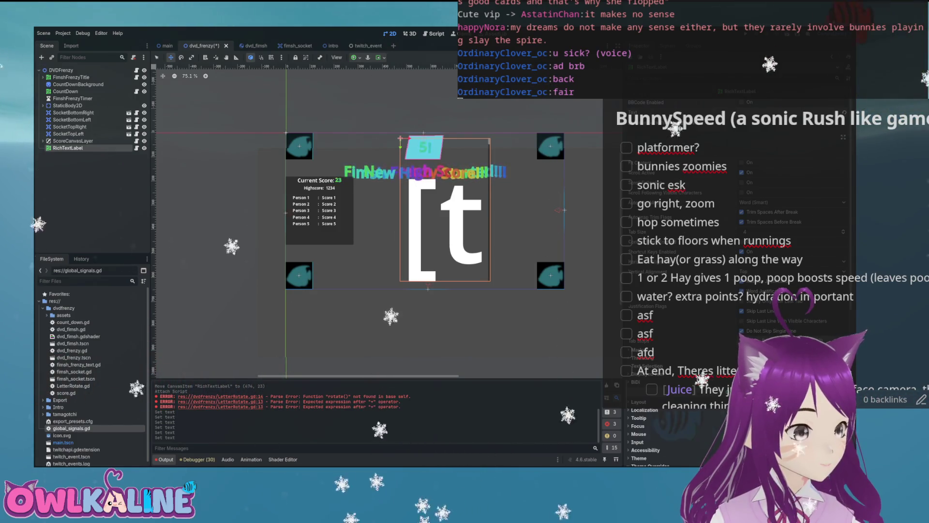
key(ctrl+s)
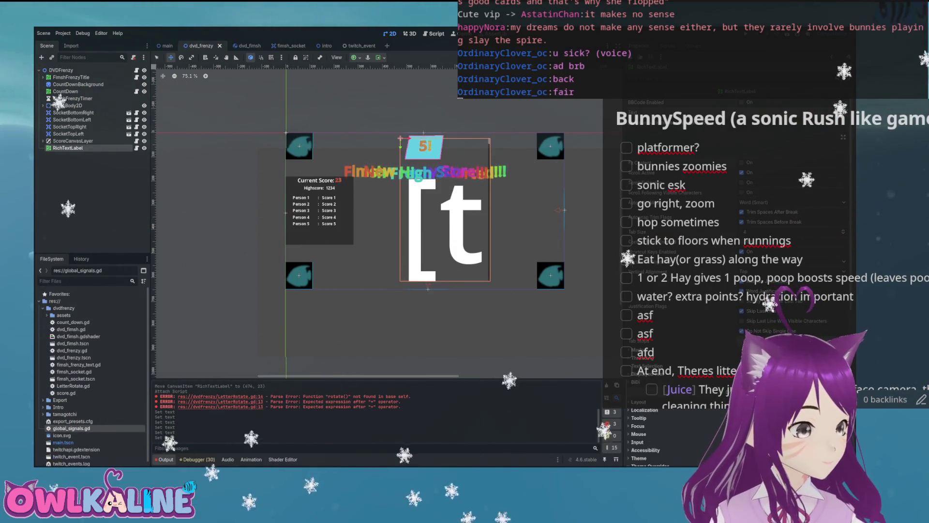
Lower the label's Theme Overrides Normal Font Size
scroll(668, 435, up, 1)
scroll(726, 338, down, 5)
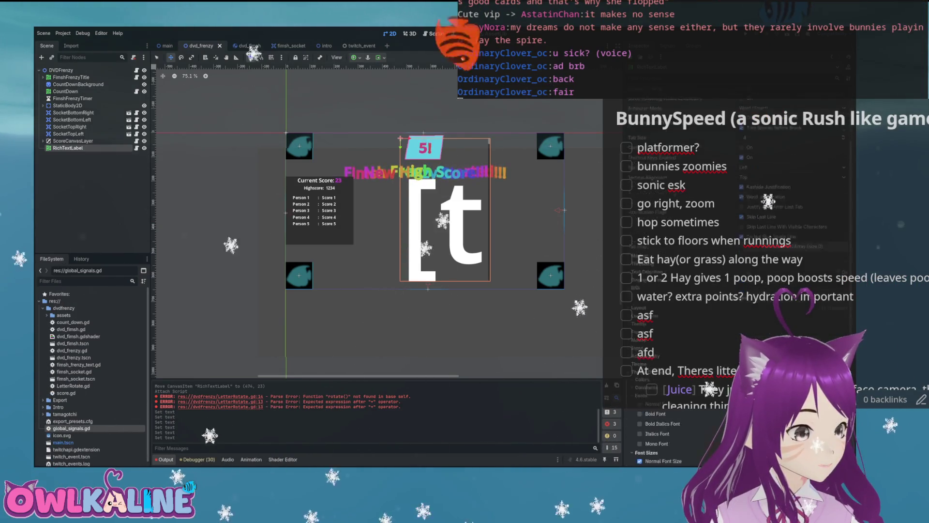
drag(798, 369, 779, 369)
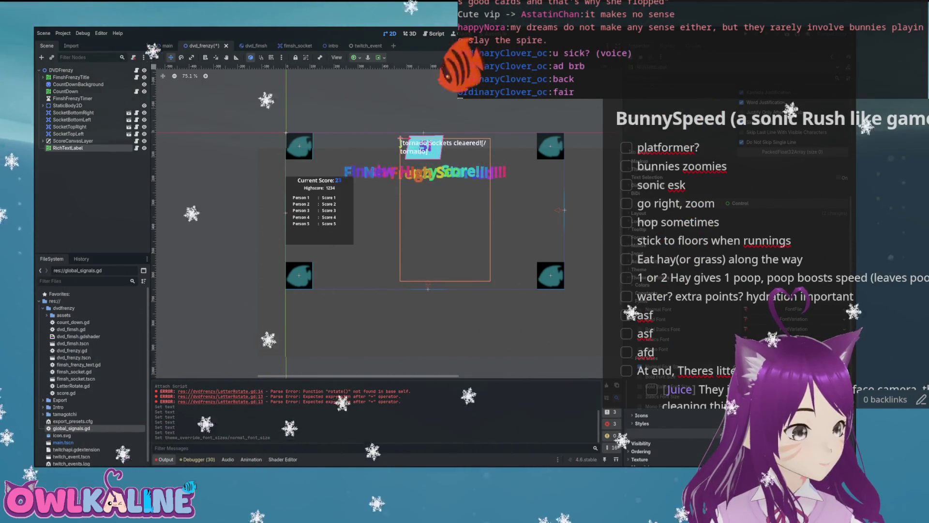
scroll(736, 290, up, 5)
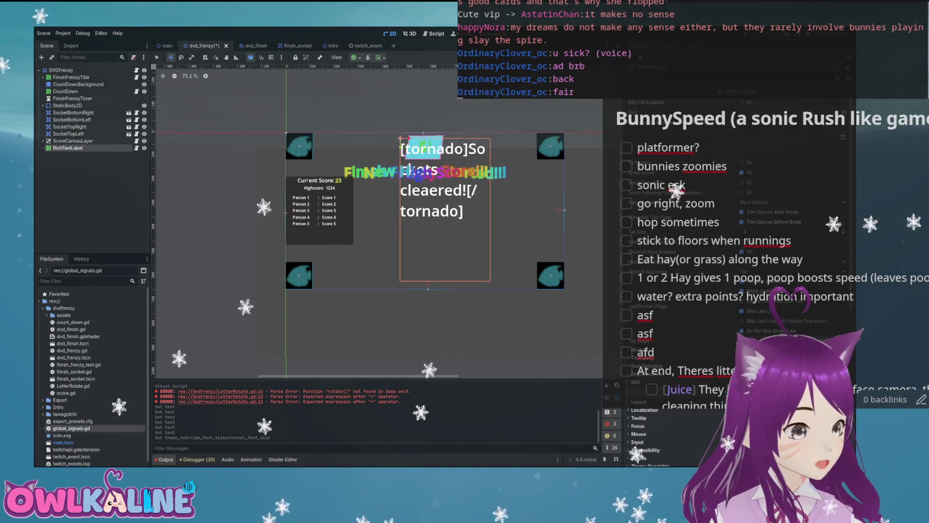
Turn Autowrap off, enable Fit Content, move the message right of the scoreboard, and save
click(775, 202)
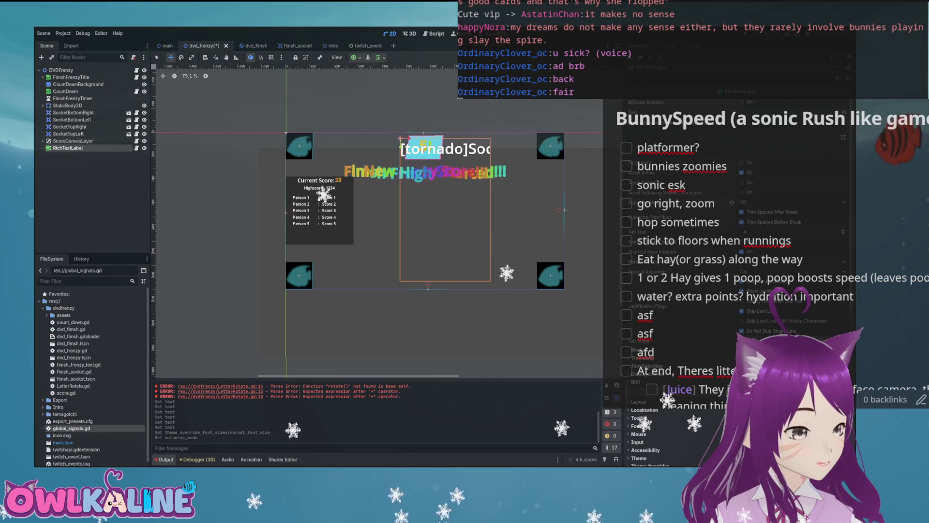
click(742, 162)
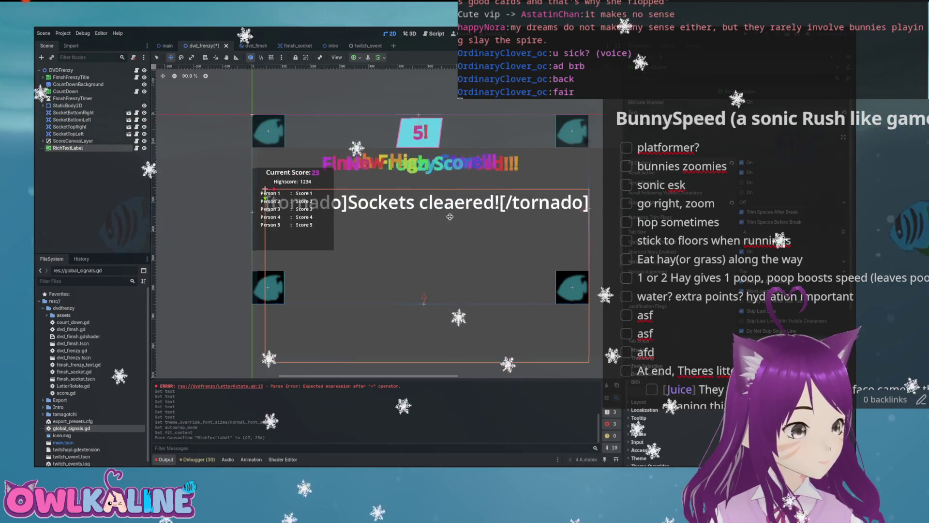
scroll(447, 218, up, 4)
mouse_move(439, 216)
mouse_down()
mouse_move(513, 208)
mouse_move(509, 223)
mouse_up()
key(ctrl+s)
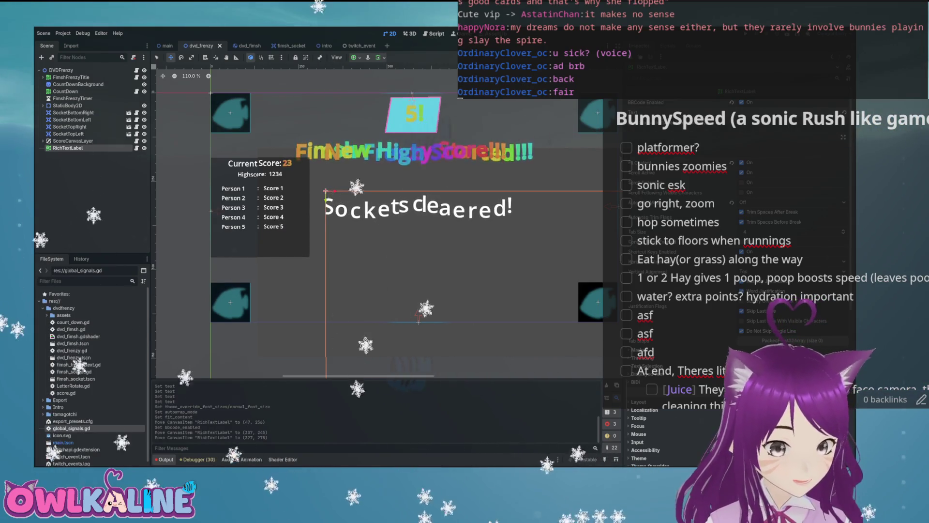
Remove the stray letters typed into the tornado tag and save the scene
text(radi)
key(BackSpace)
key(BackSpace)
key(BackSpace)
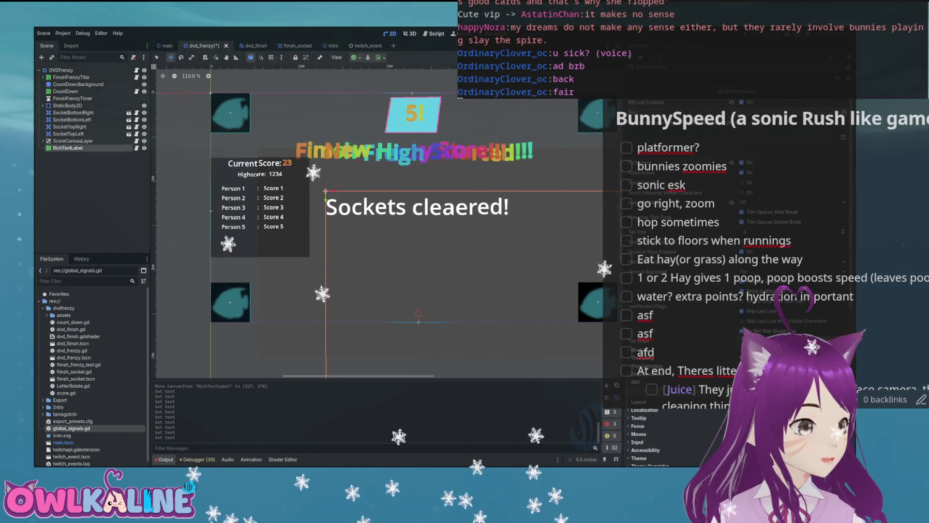
key(ctrl+s)
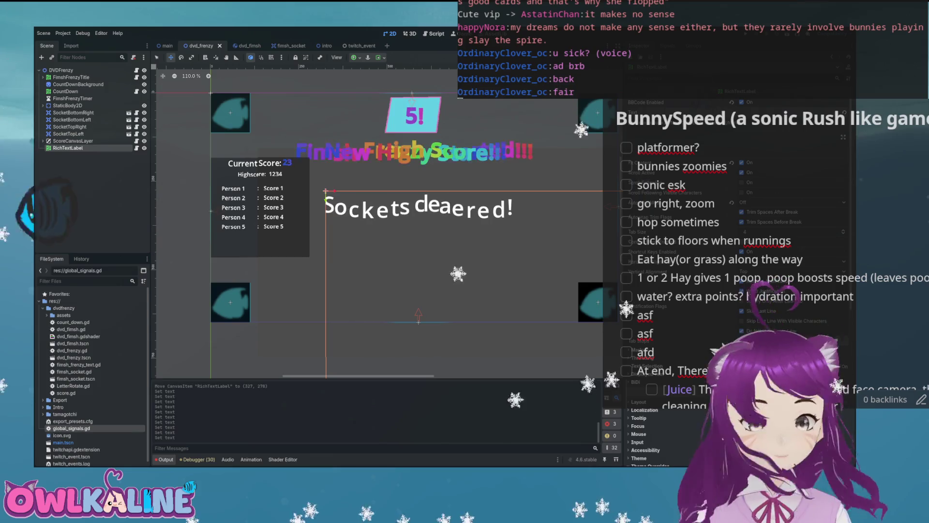
Nudge the label up slightly, delete the [tornado] and [/tornado] tags, and save
drag(491, 227, 490, 223)
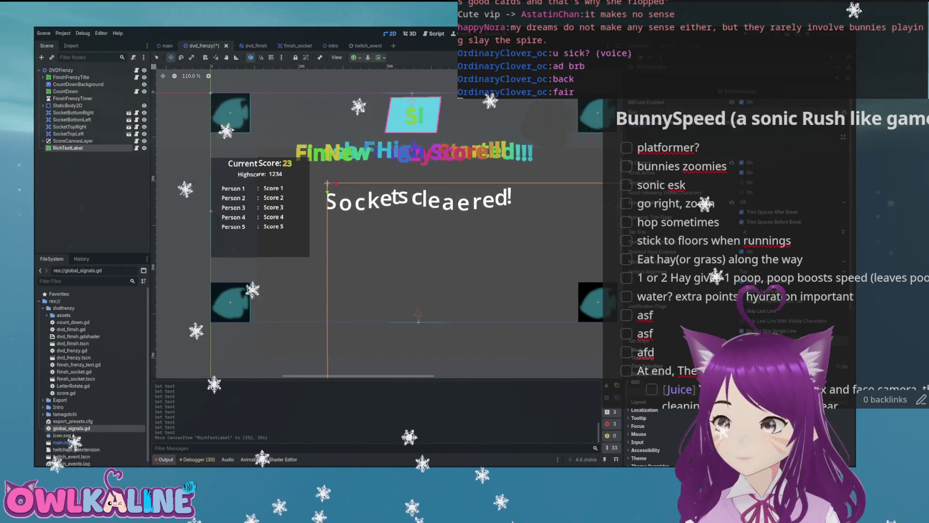
key(BackSpace)
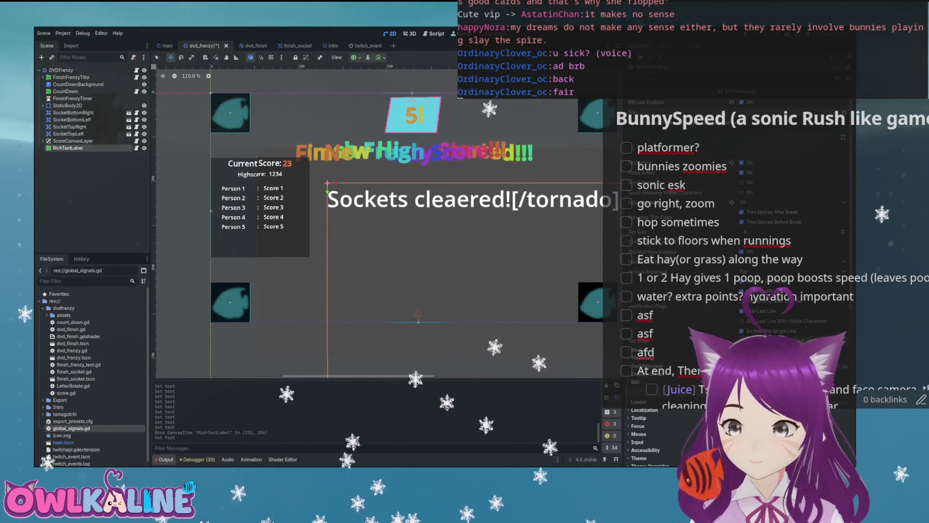
key(BackSpace)
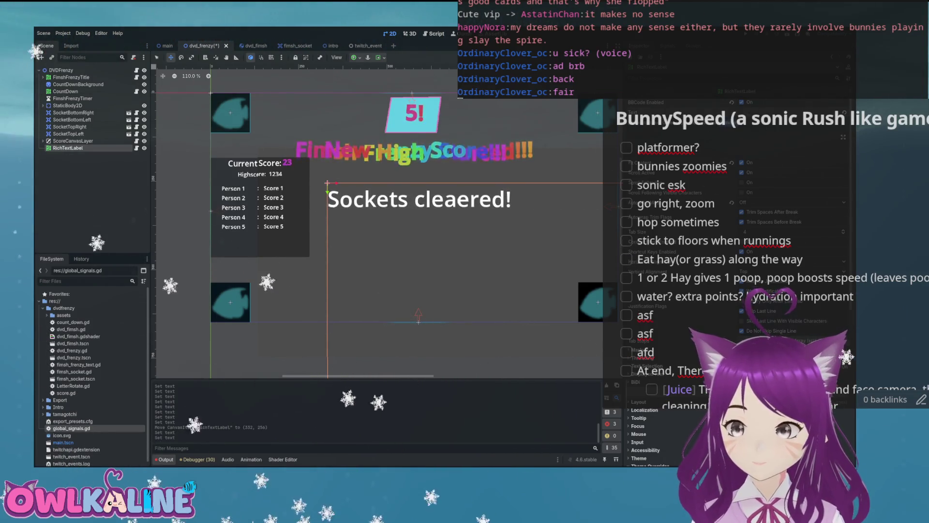
key(ctrl+s)
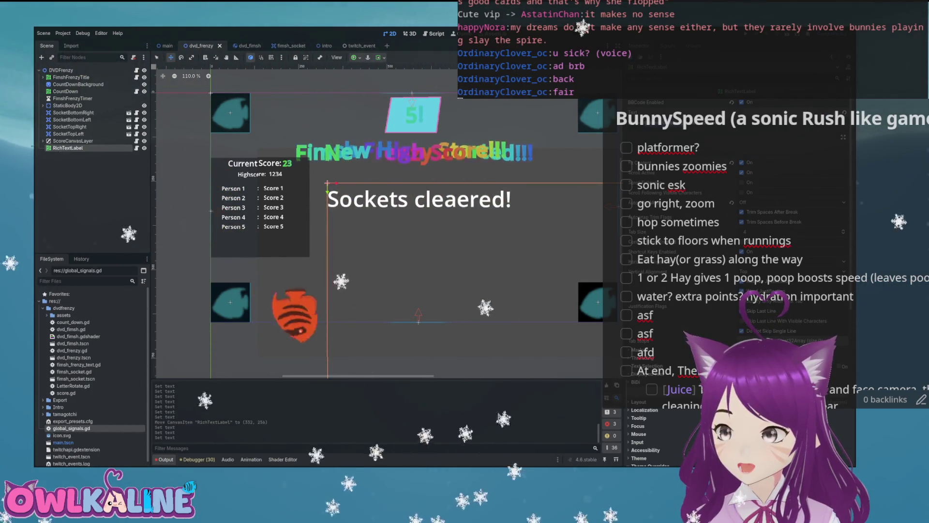
Try a [shake rate=2] tag and tornado tags in the label text, then save
text([shake rate=2])
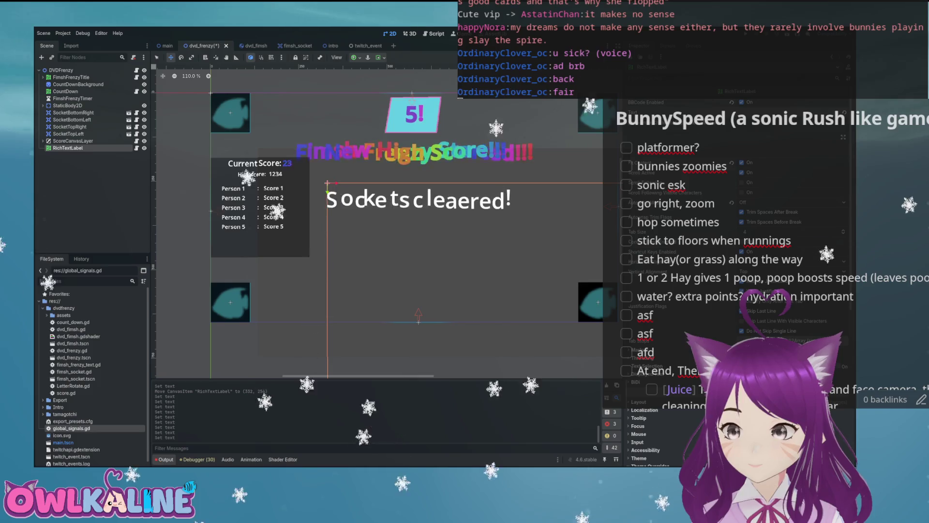
text([]tornado)
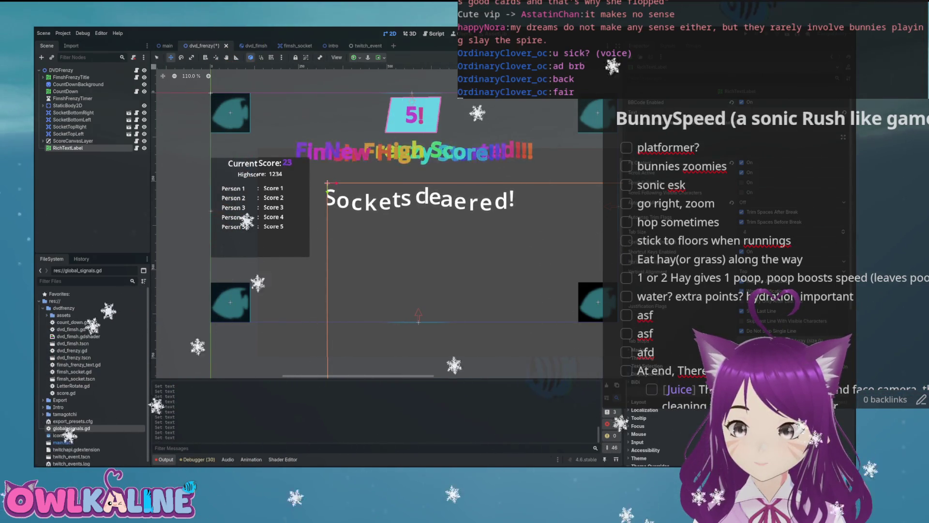
key(ctrl+s)
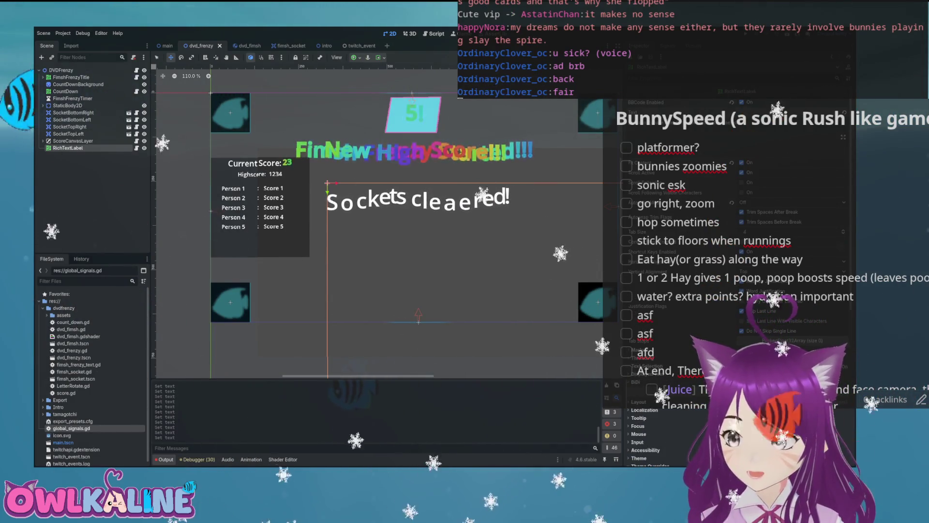
Prefix the text with [wave], save, raise the label about 11 px, and start fixing 'cleaered'
text([wave])
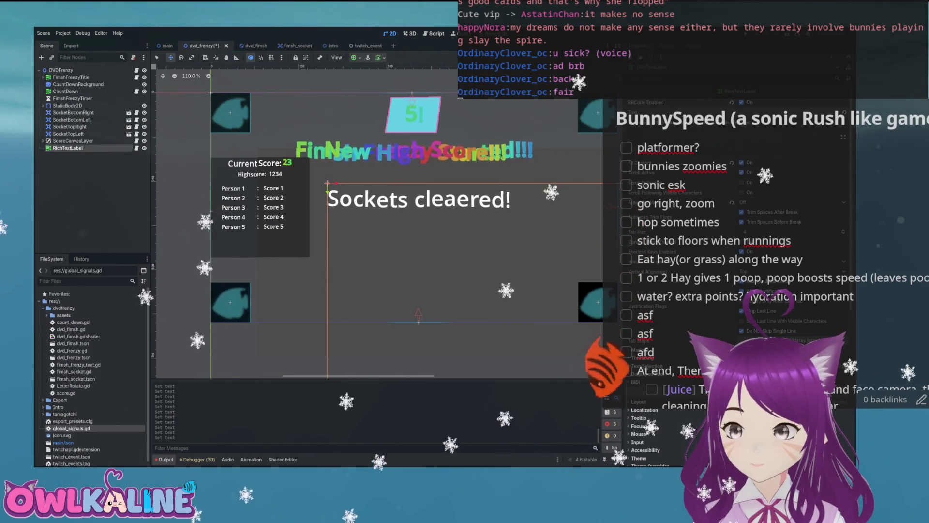
key(ctrl+s)
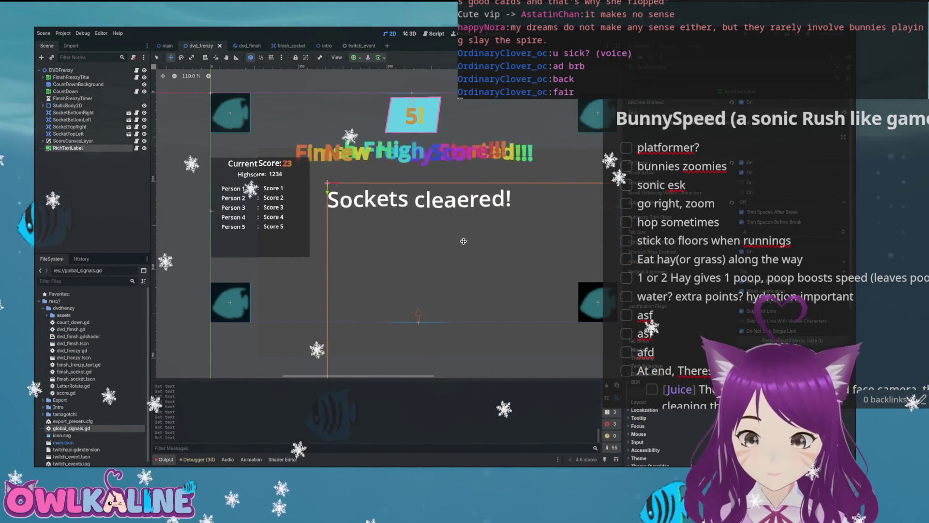
drag(394, 194, 396, 189)
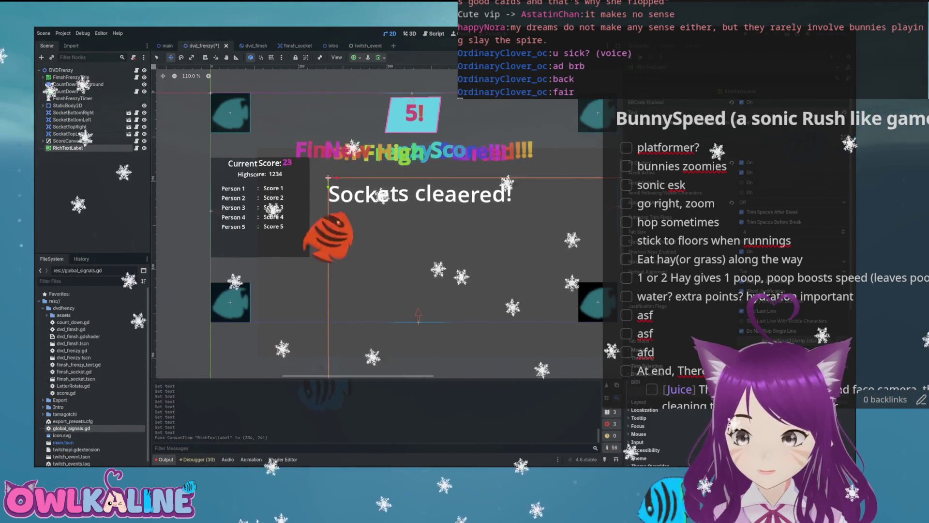
key(BackSpace)
key(BackSpace)
key(BackSpace)
Finish correcting the text to 'Sockets cleared!', save, then inspect CountDown and reselect the label
text(eared)
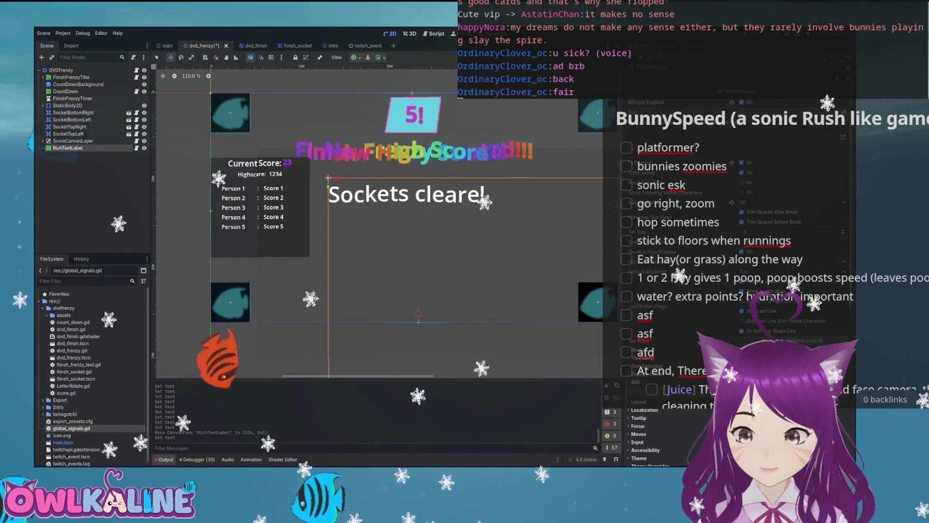
key(ctrl+s)
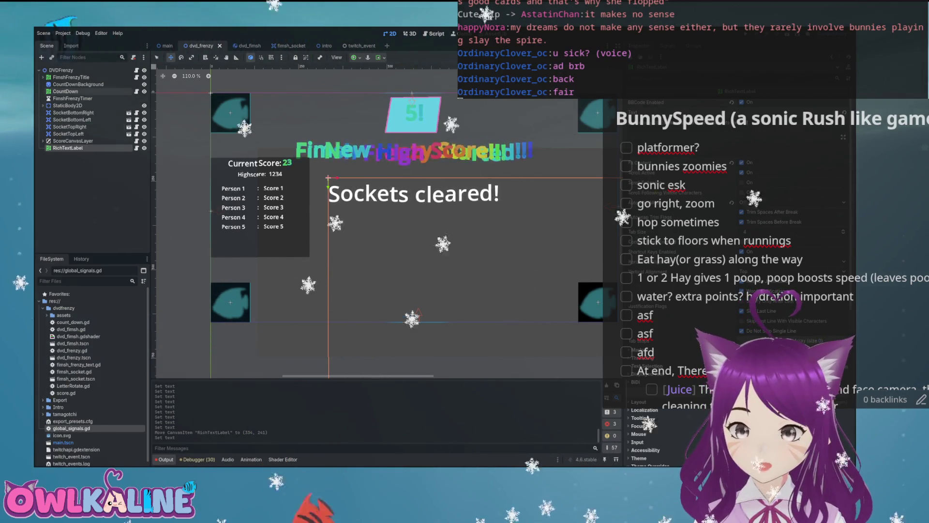
click(401, 99)
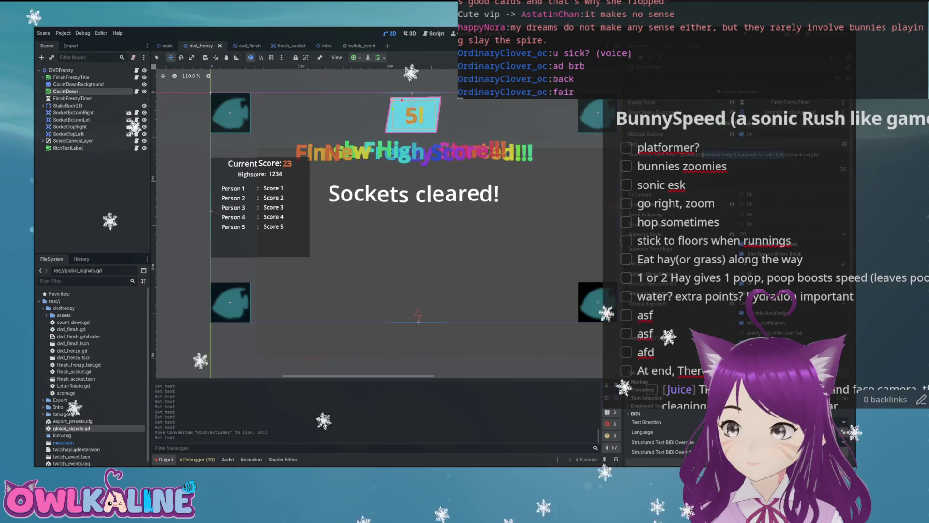
click(68, 148)
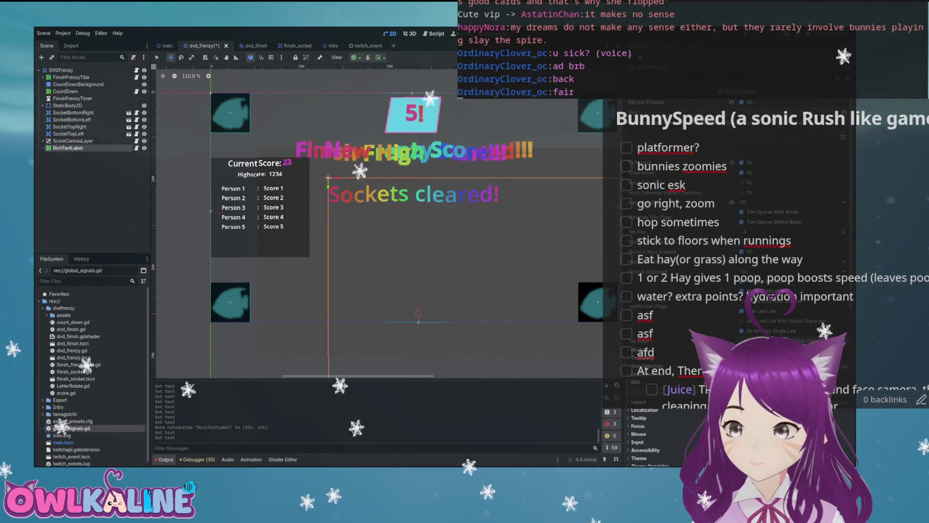
Save, nudge the message slightly up and right, save again, and untick Fit Content
key(ctrl+s)
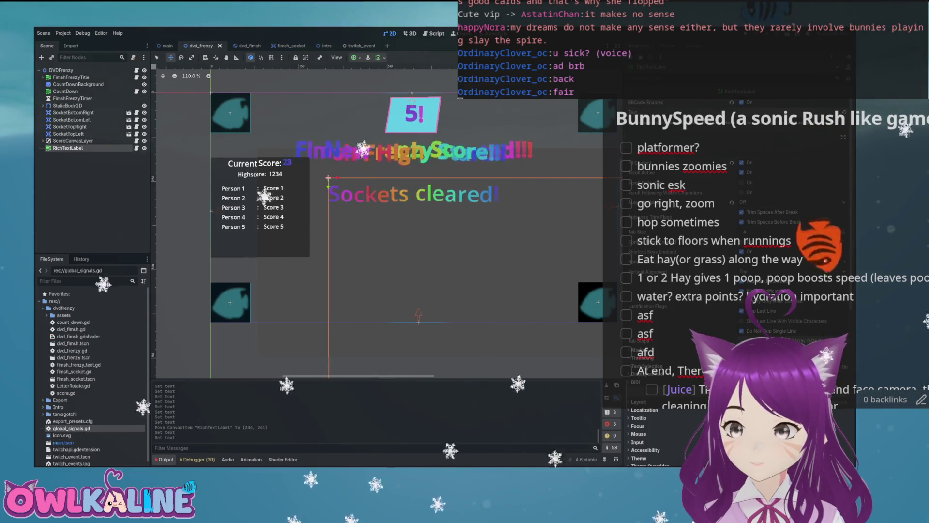
drag(478, 202, 479, 200)
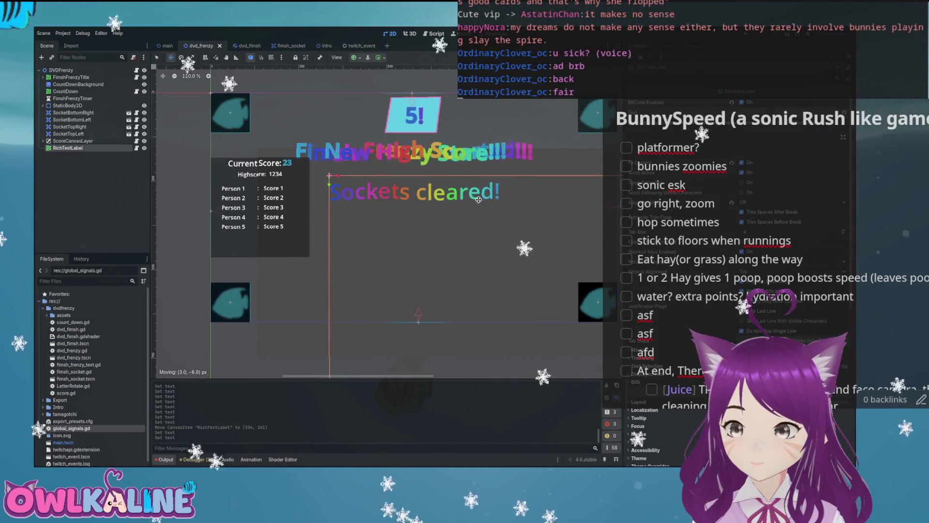
key(ctrl+s)
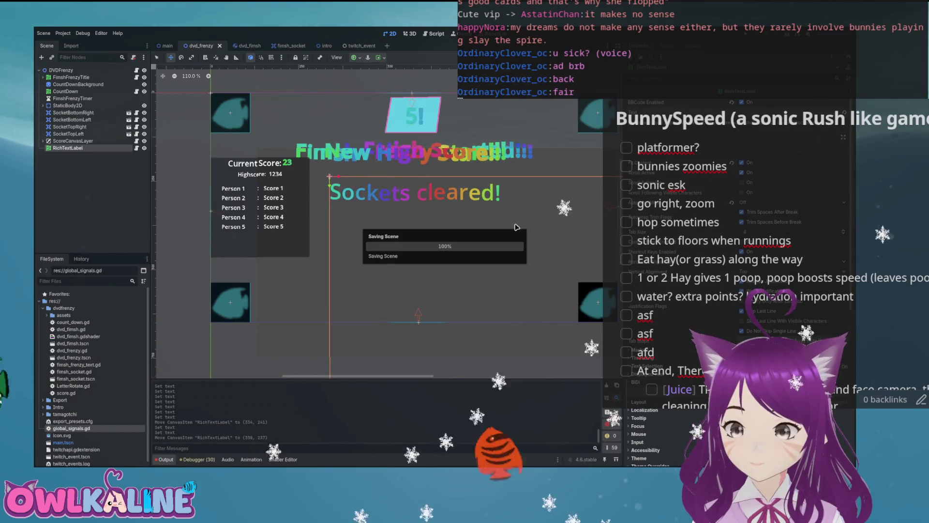
scroll(478, 200, down, 5)
click(741, 162)
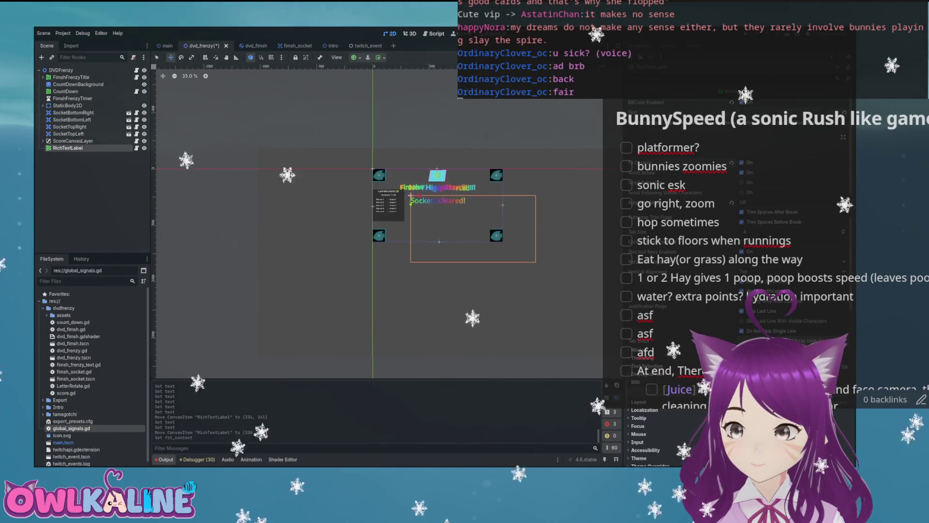
scroll(524, 193, up, 3)
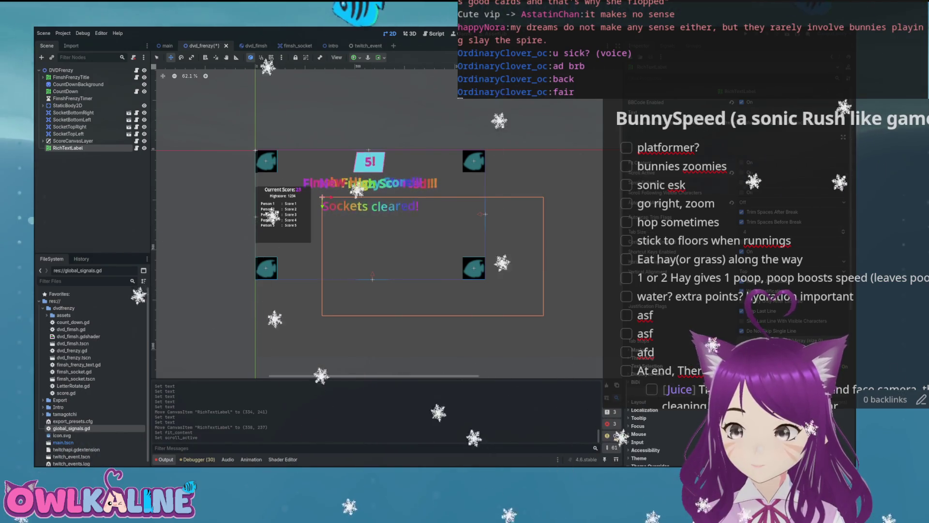
Save, toggle BBCode Enabled, and set the label's Autowrap Mode to Off
key(ctrl+s)
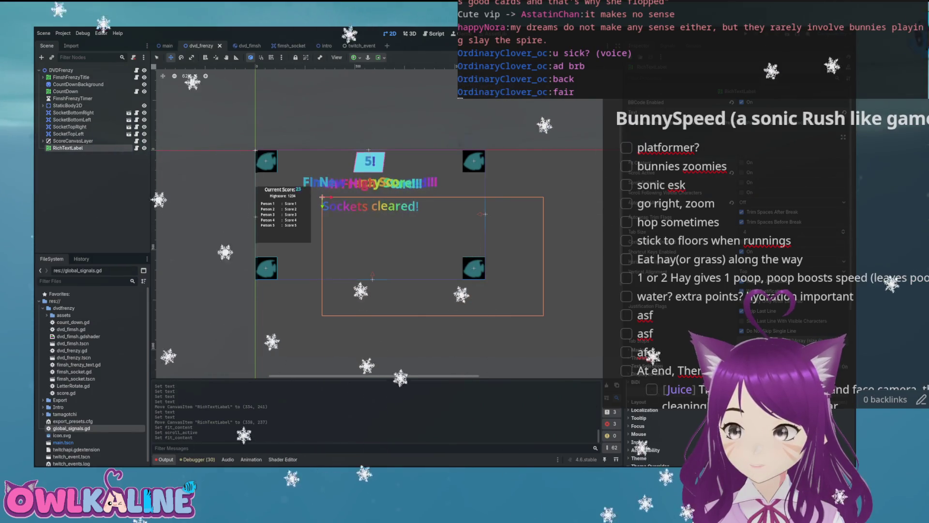
click(742, 102)
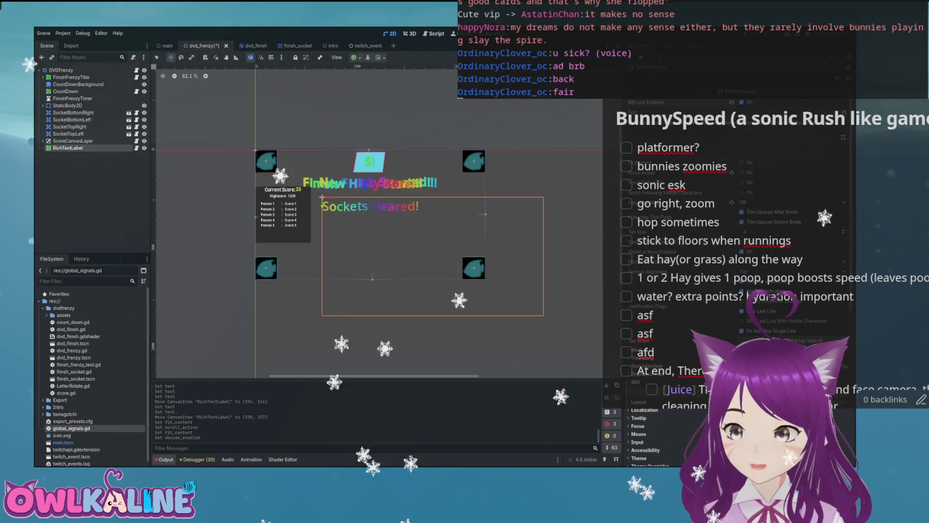
click(791, 201)
click(774, 213)
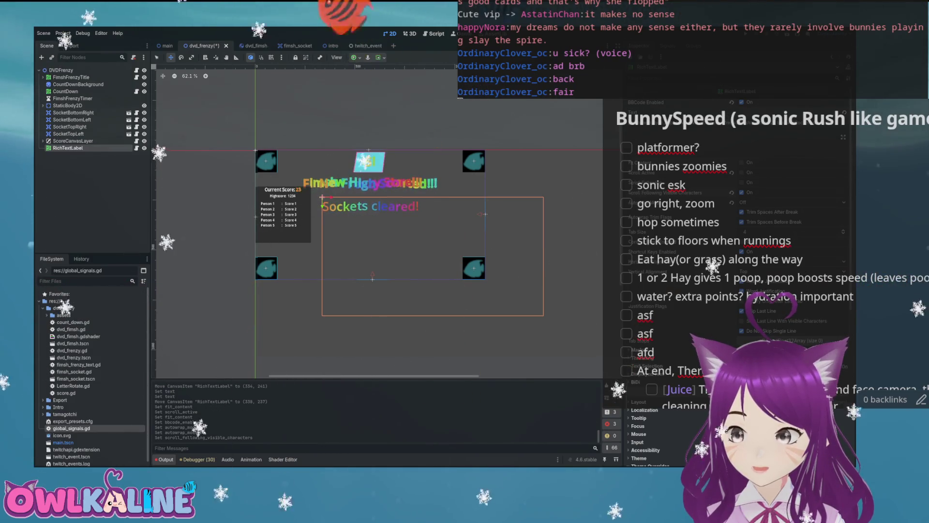
scroll(735, 242, down, 5)
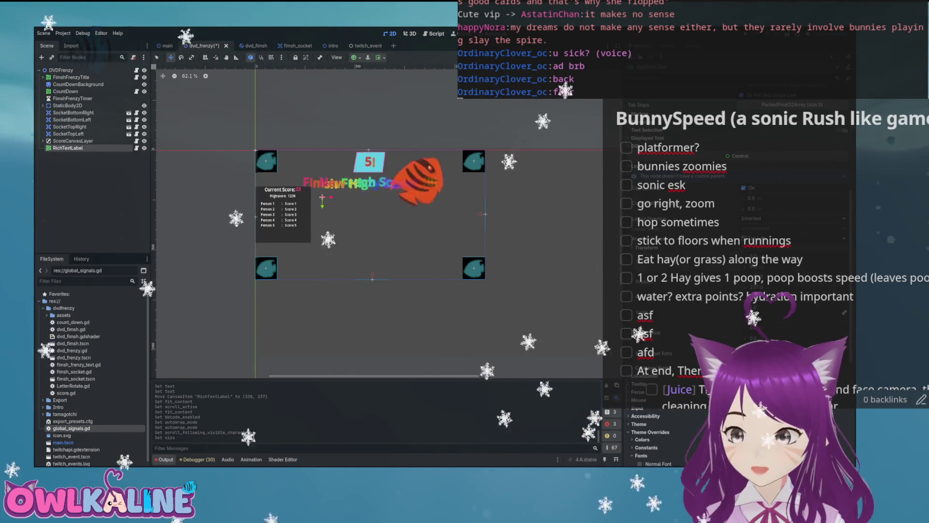
Re-tick Fit Content on the label, then undo the fit and size changes with Ctrl+Z
scroll(351, 218, up, 8)
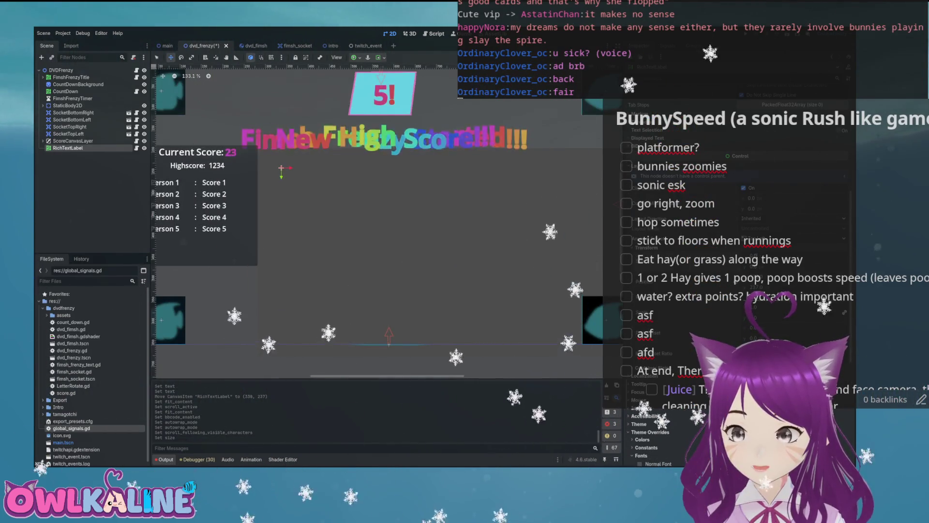
scroll(736, 242, up, 5)
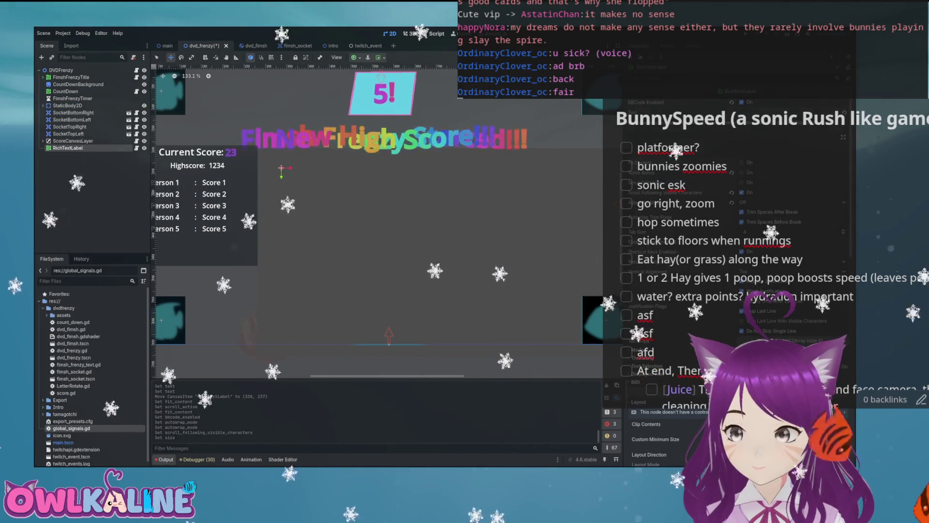
click(741, 162)
scroll(736, 290, down, 10)
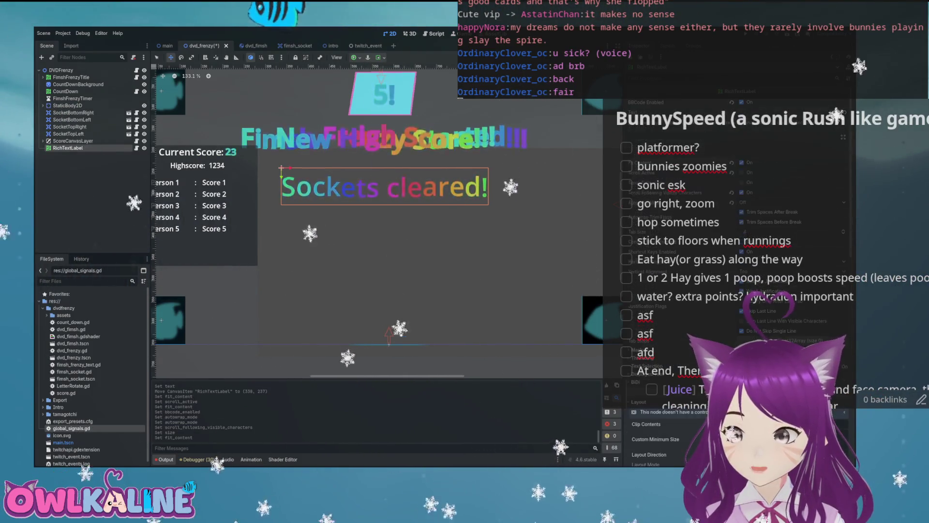
key(ctrl+z)
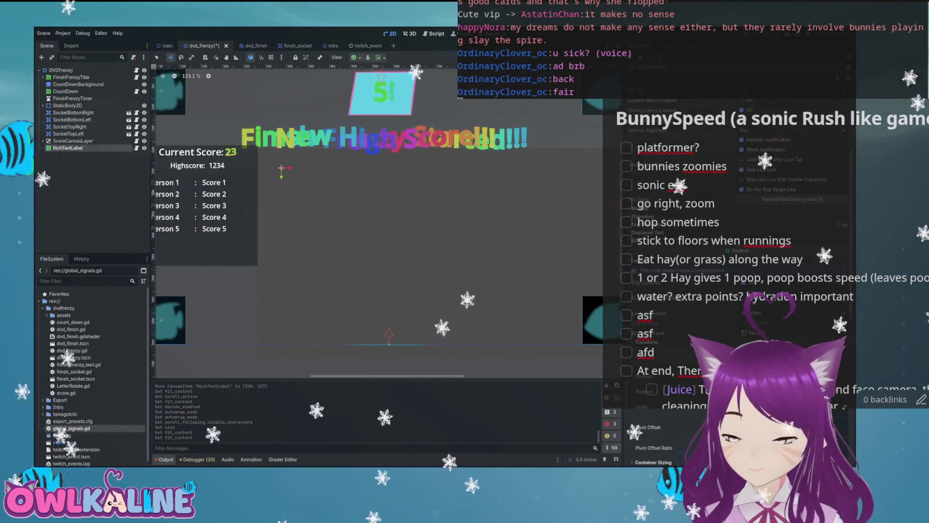
key(ctrl+z)
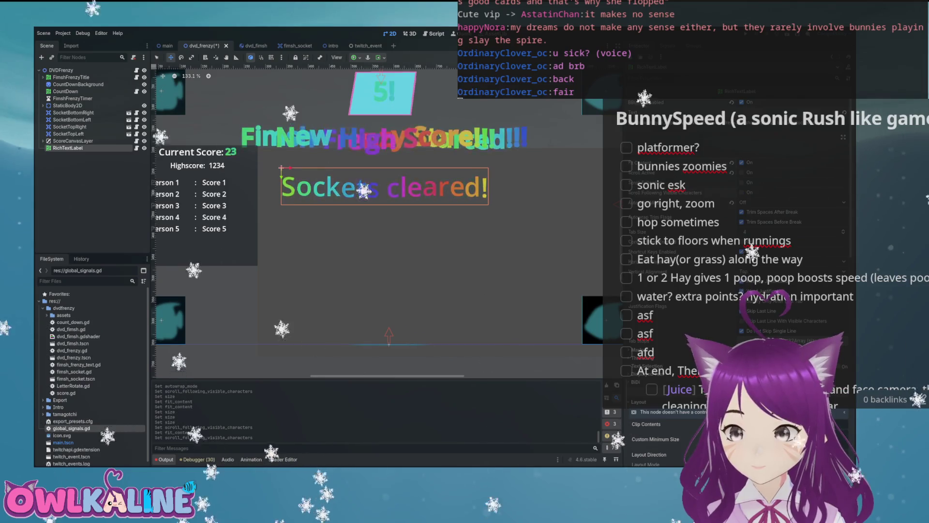
scroll(526, 233, down, 3)
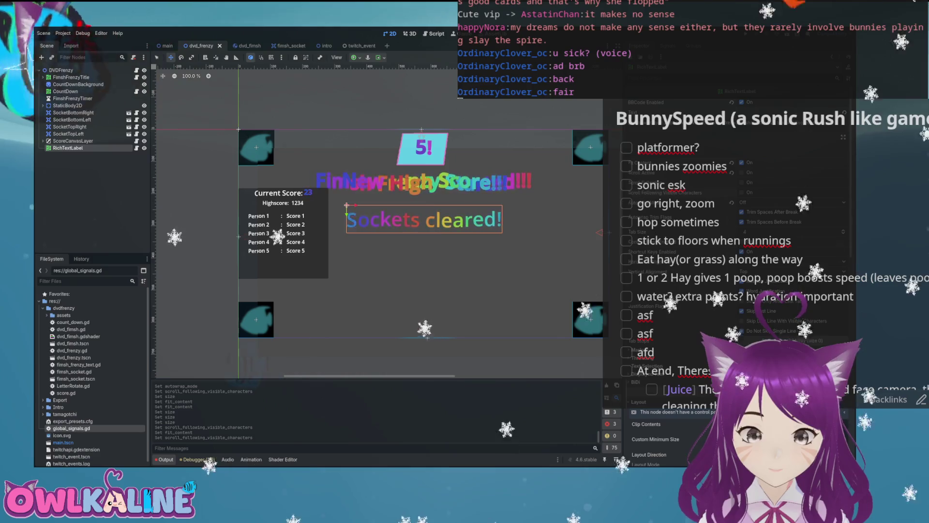
Rename the rich-text label node to 'Sockets cleared'
key(F2)
text(Sockets cleared)
key(Return)
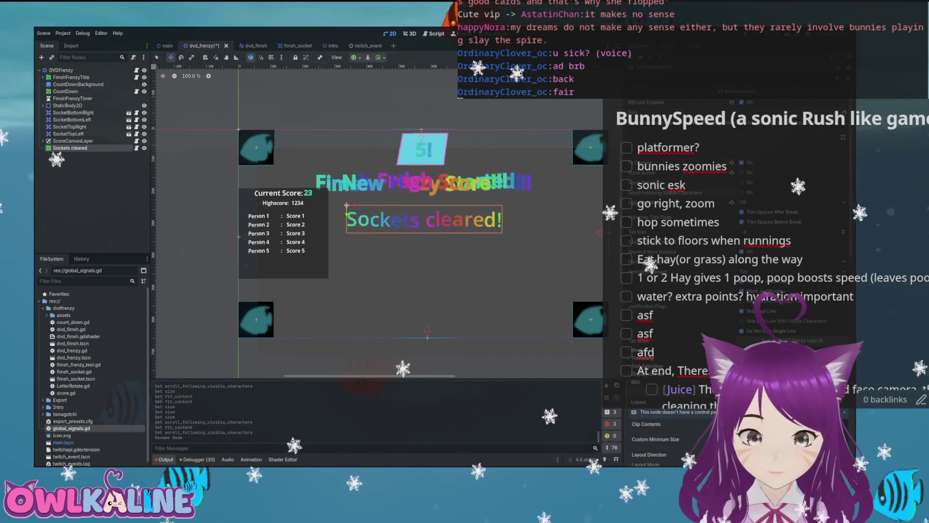
Rename the node to SocketsClearedText, save the scene, and open LetterRotate.gd
key(F2)
text(SocketsClearedText)
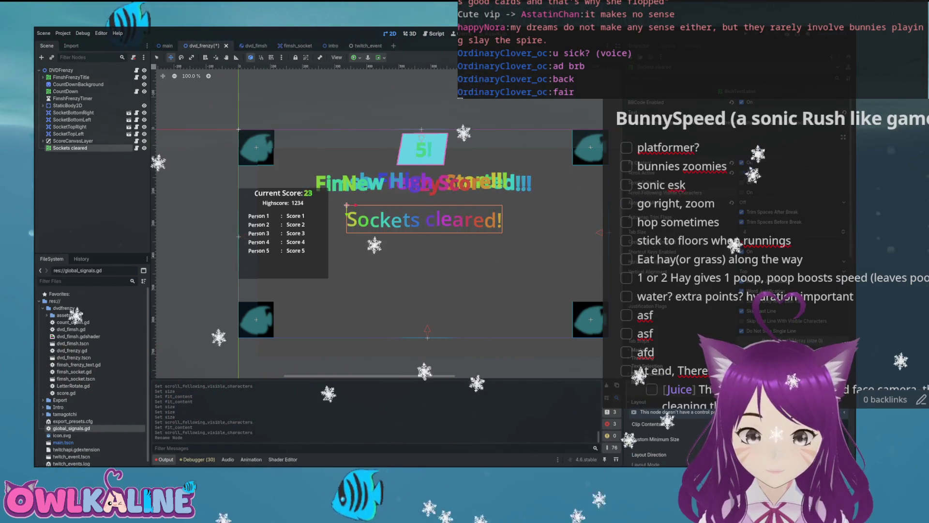
key(Return)
key(ctrl+s)
key(ctrl+F3)
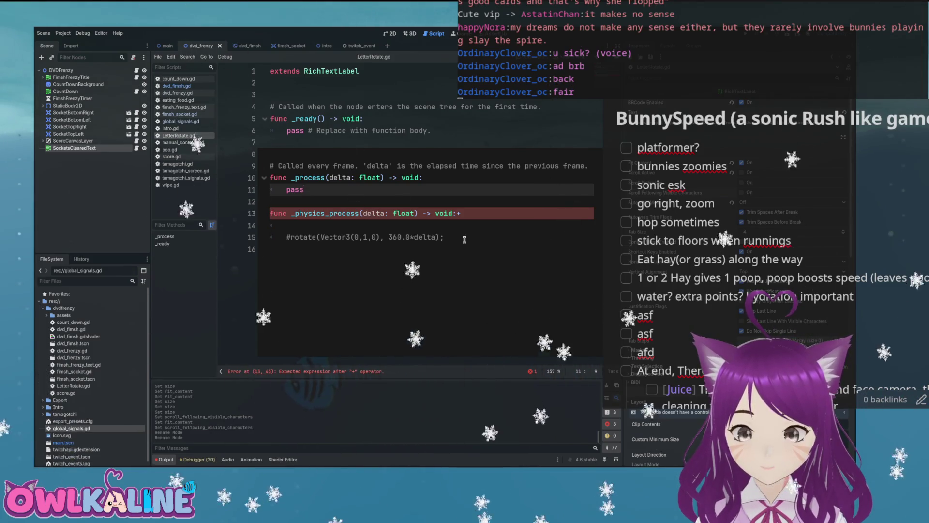
Delete the broken _physics_process function from LetterRotate.gd
drag(464, 239, 292, 228)
key(Up)
key(Up)
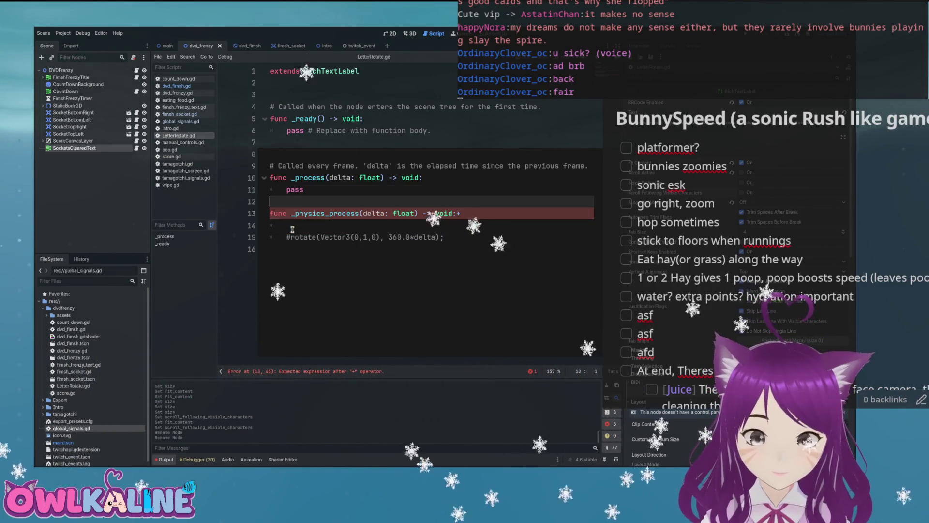
key(shift+Down)
key(shift+Down)
key(shift+Down)
key(Delete)
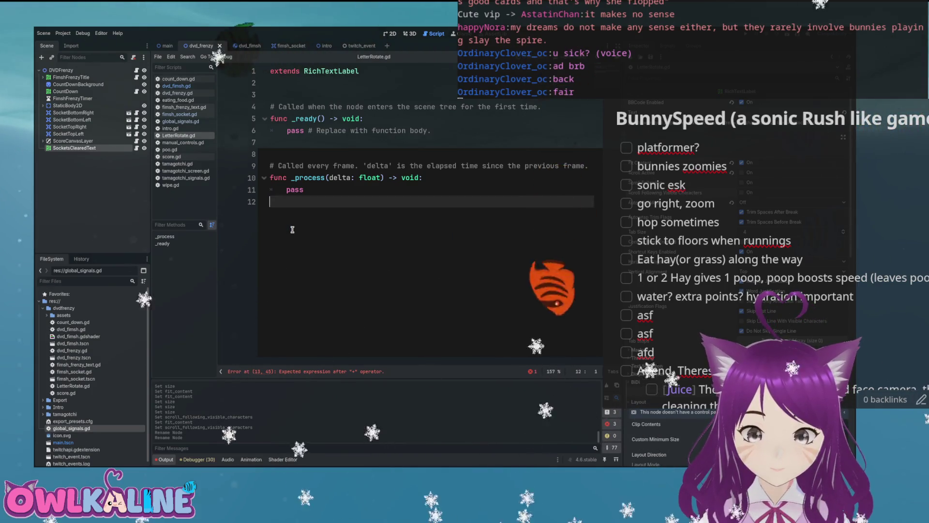
Replace pass in _ready with GlobalSignals.new_sockets_created.connect() via autocomplete
key(Up)
key(Up)
key(Up)
key(shift+End)
key(Delete)
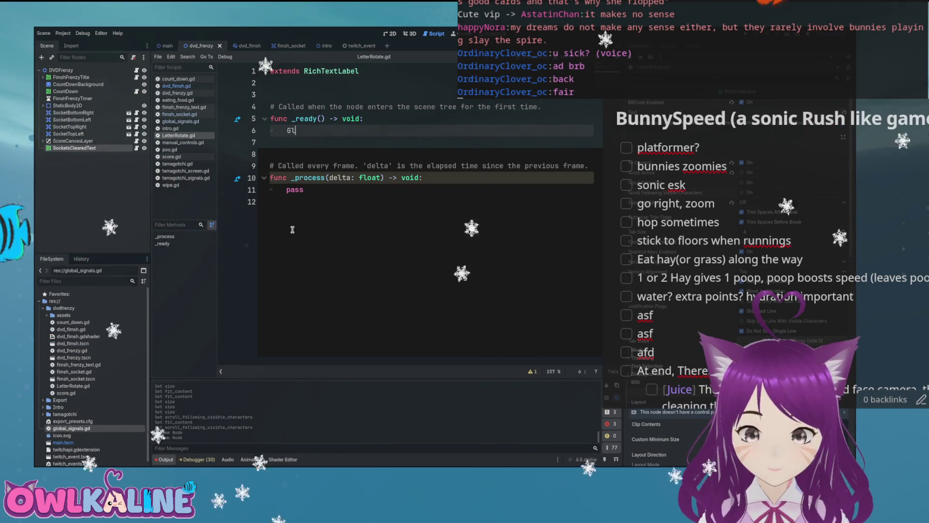
text(obalSignals.)
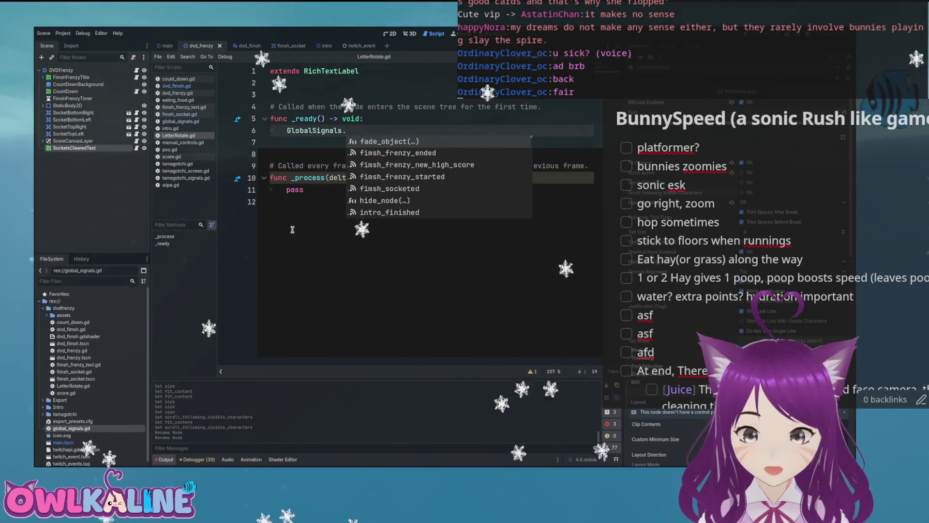
key(Down)
key(Down)
key(Down)
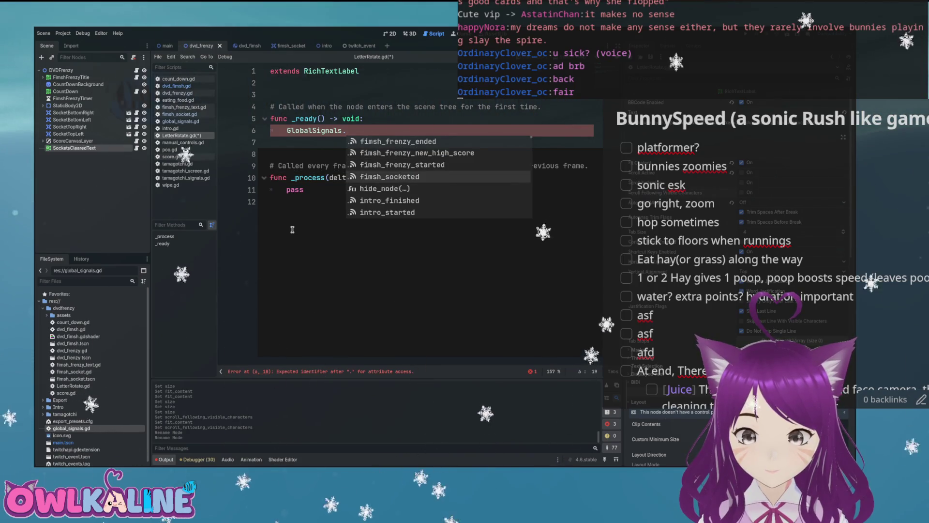
key(Down)
key(Down)
key(Return)
text(.conn)
key(Return)
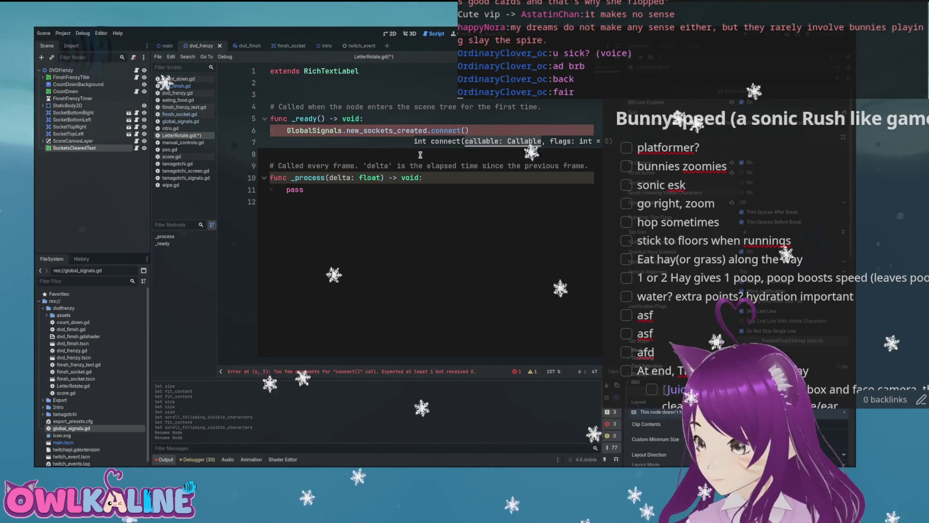
Begin writing a new function below _ready to show the cleared text
click(294, 156)
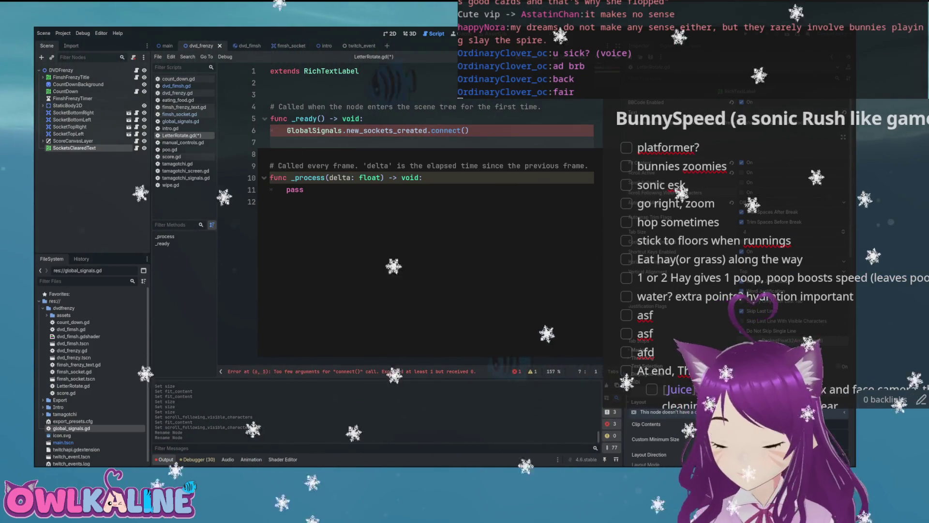
key(Return)
text(d)
key(BackSpace)
text(func show_)
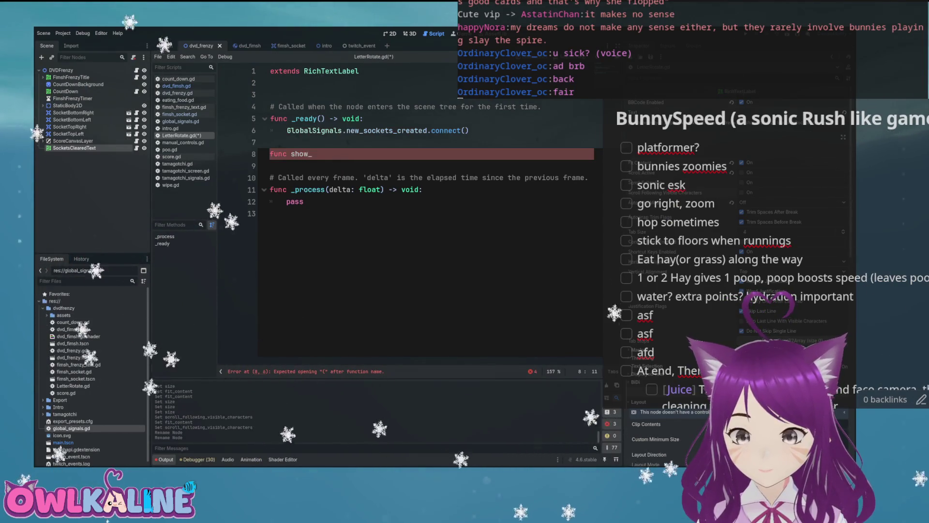
text(te)
text(_cleared_text)
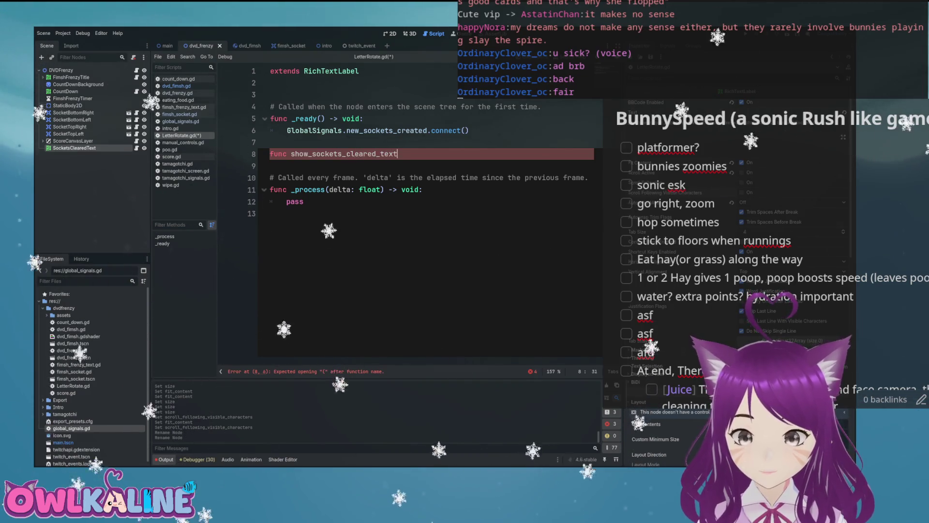
text(():)
Pass show_sockets_cleared_text to the connect call and start the new function's body
click(469, 130)
text(sockets_cleared_text)
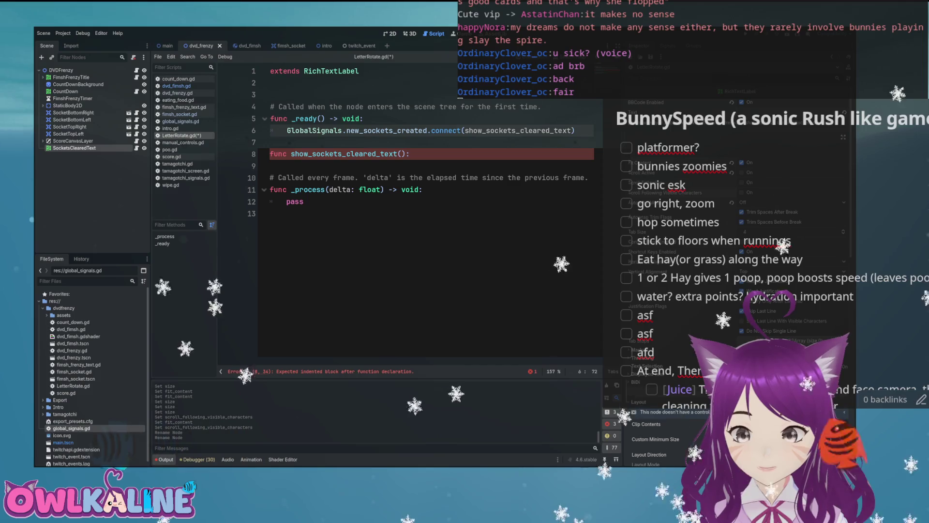
key(Down)
key(Down)
key(Down)
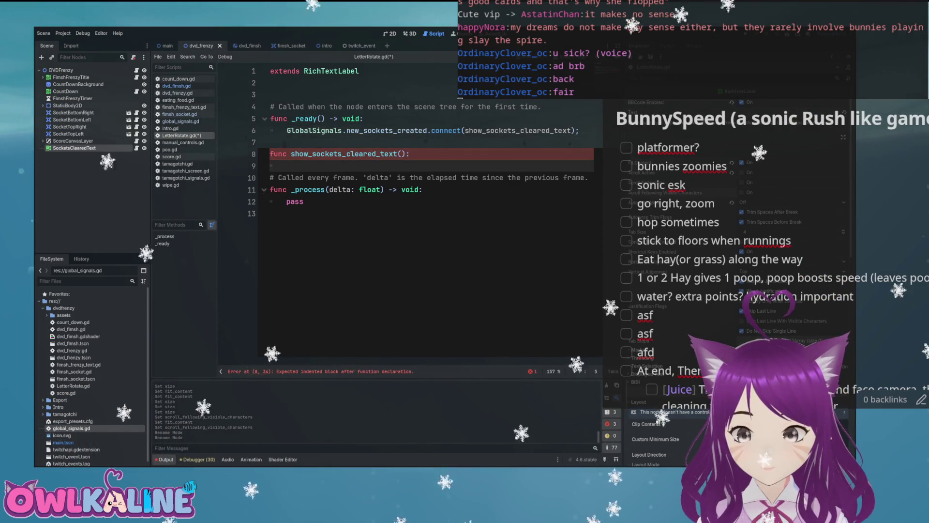
key(Return)
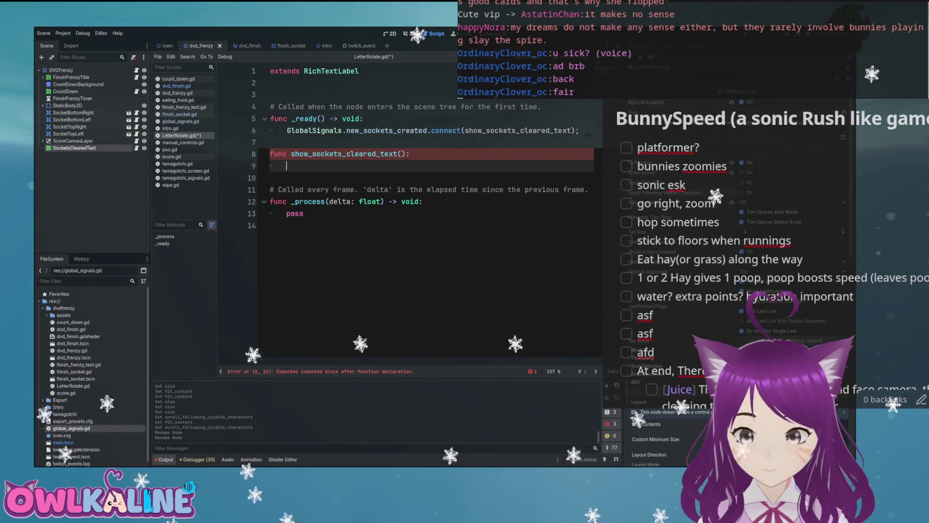
Declare 'var tween: Tween' near the top of the script
key(Up)
key(Up)
key(Up)
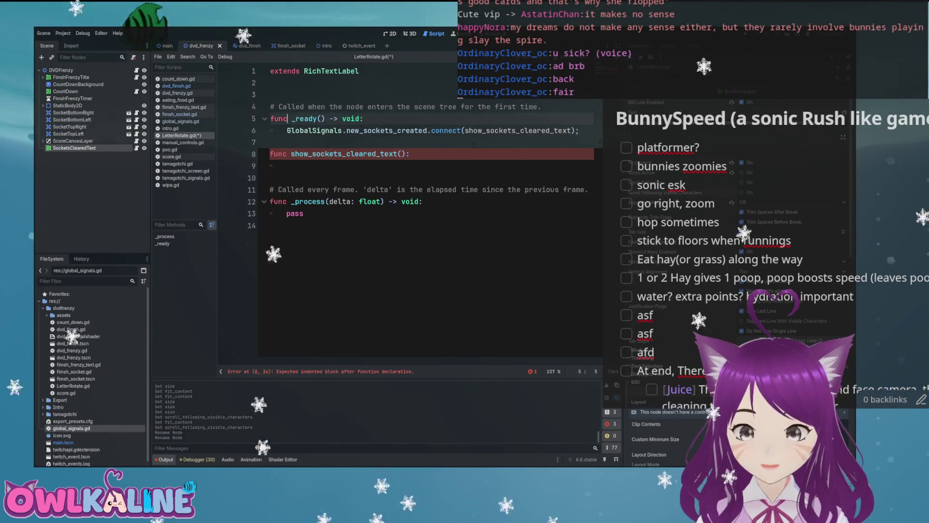
key(Return)
text(var tween: Twee)
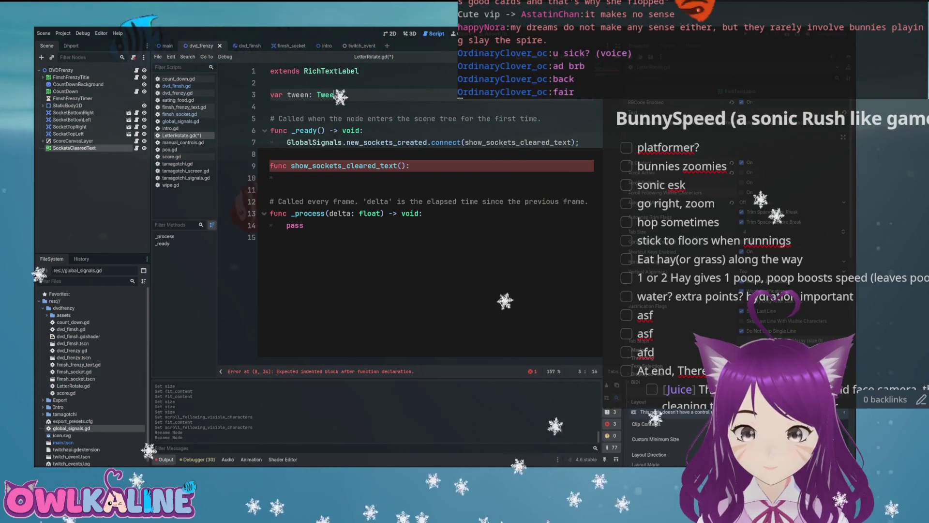
text(n;)
In show_sockets_cleared_text, add 'if tween: tween.kill()' to stop any running tween
key(ctrl+s)
click(342, 166)
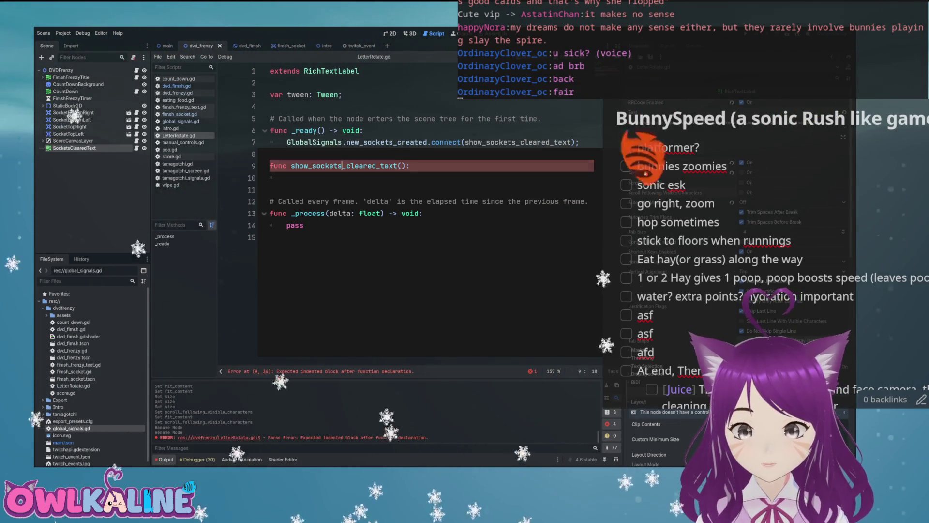
key(End)
key(Return)
text(if Tween)
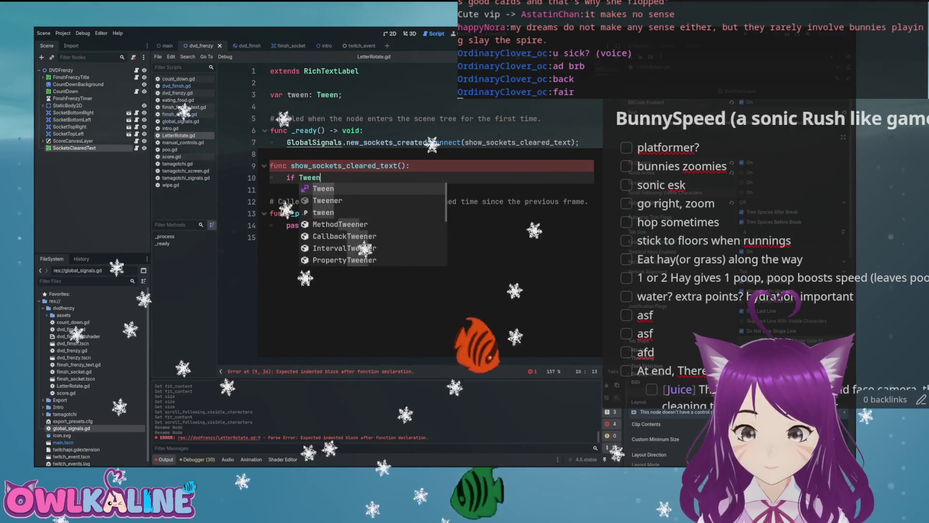
text(:)
key(Return)
click(303, 177)
key(BackSpace)
text(t)
click(303, 189)
text(tween.kill();)
key(Return)
text(tween =)
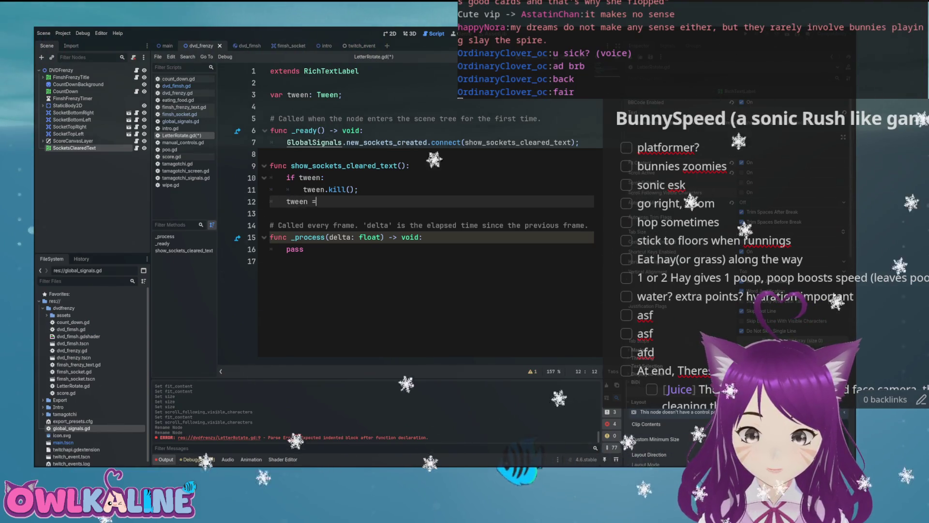
Fade the label with GlobalSignals.fade_object(self, tween, 0.3) and save the script
text(GlobalSignals.)
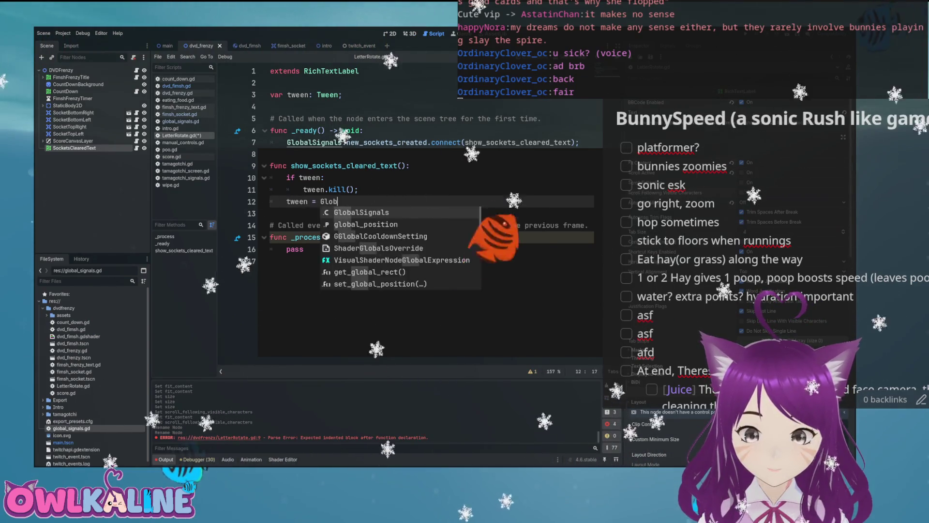
text(f)
key(Return)
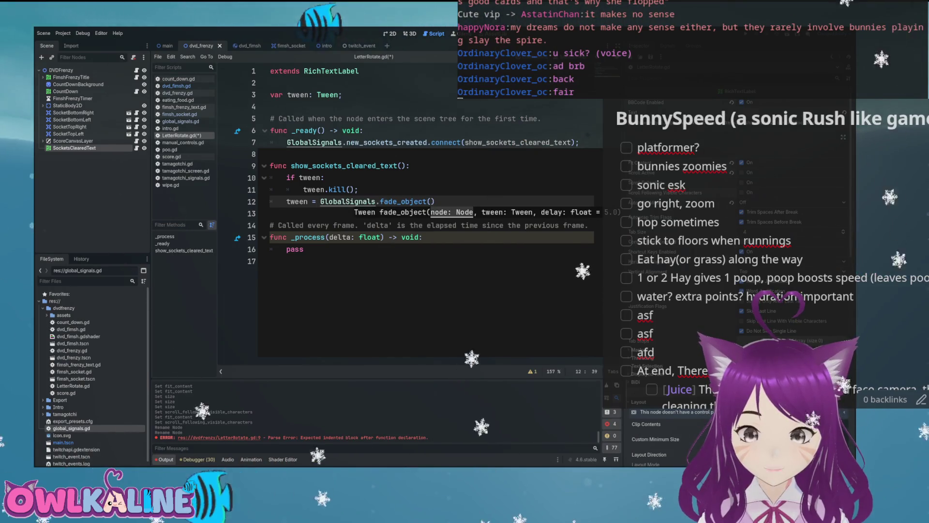
text(, tween, )
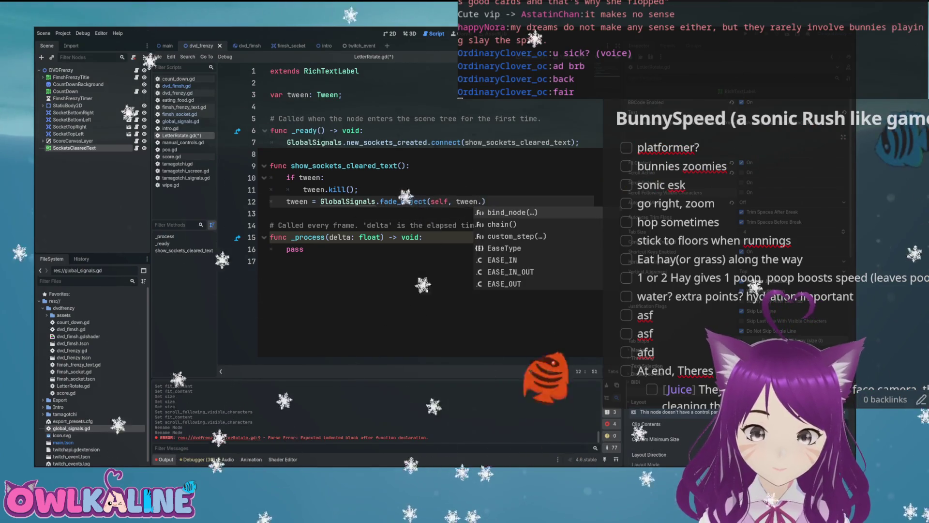
text(0.5);)
key(ctrl+s)
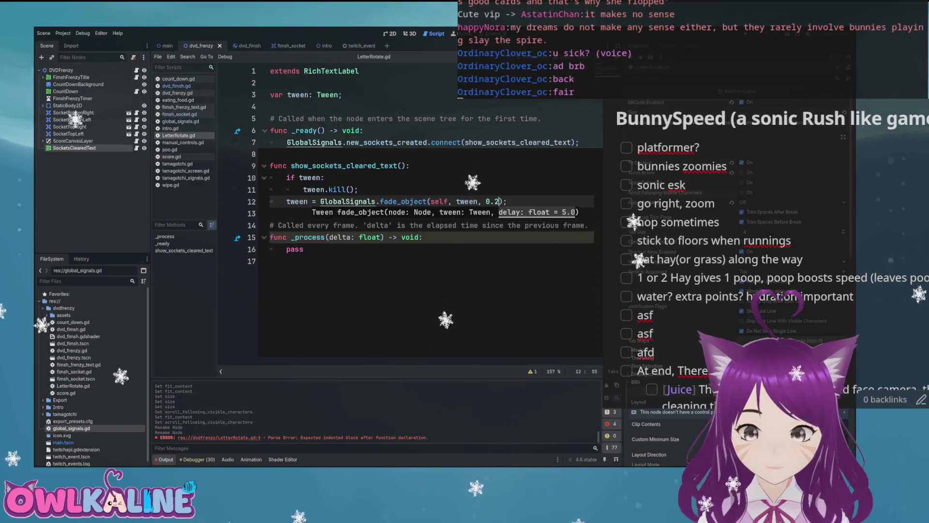
Save the scene, review _ready and the new function, and run the game with F5
key(End)
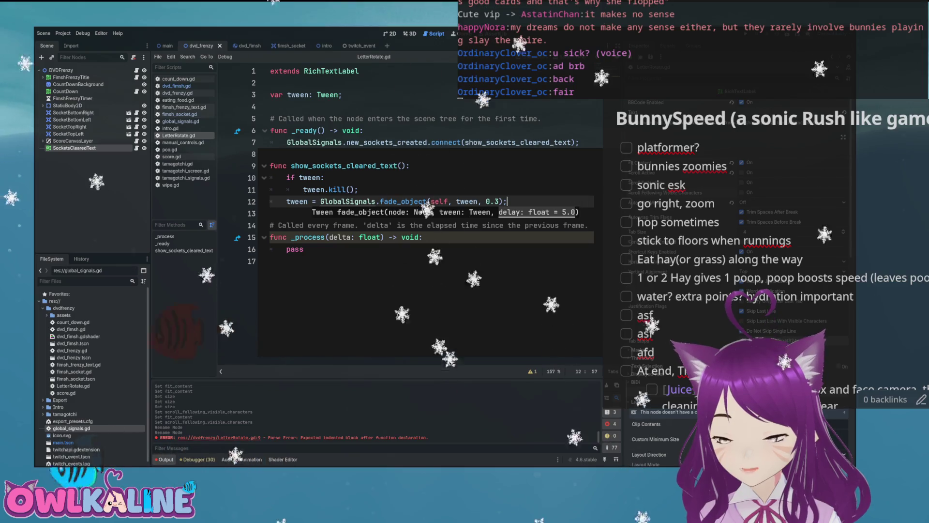
key(ctrl+s)
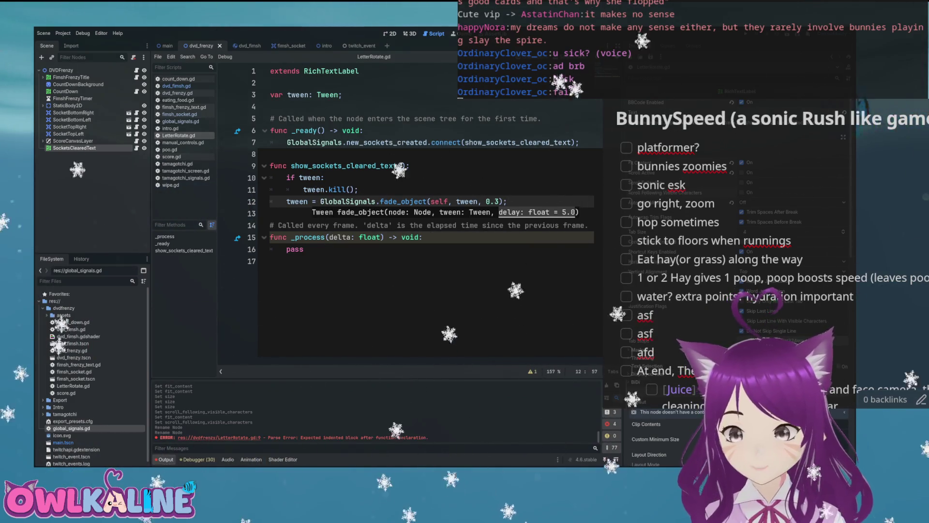
click(406, 269)
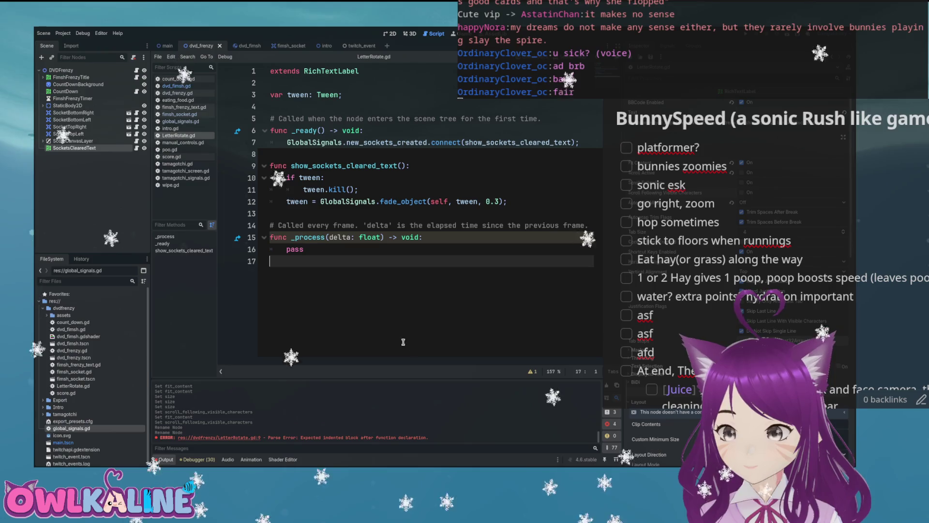
click(387, 130)
text(hide();)
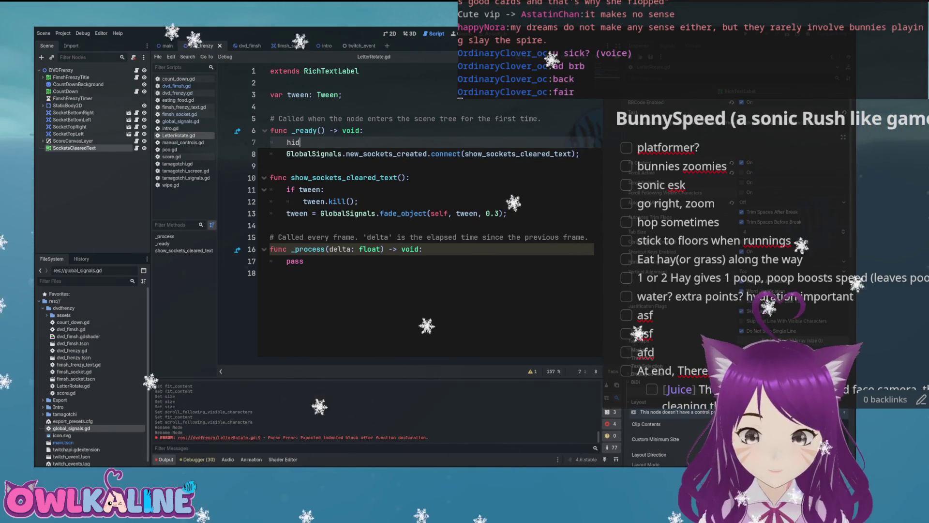
click(388, 178)
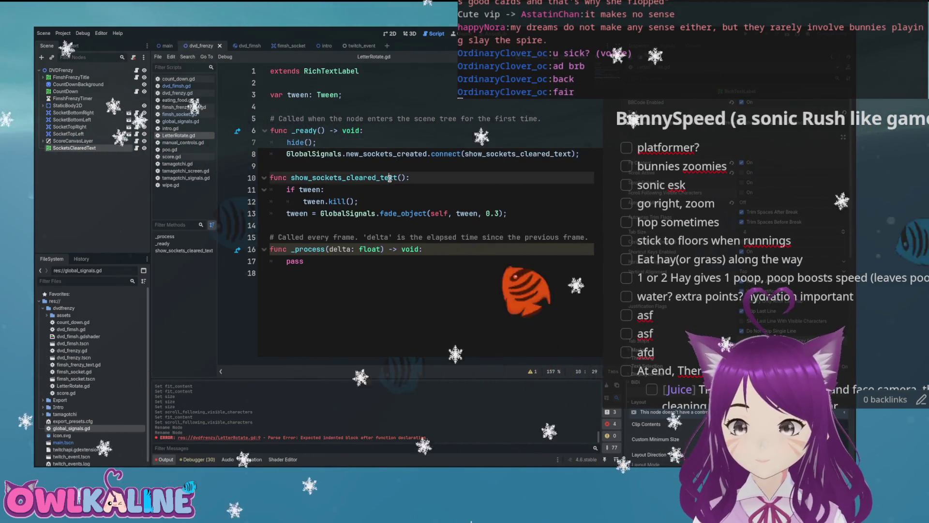
key(F5)
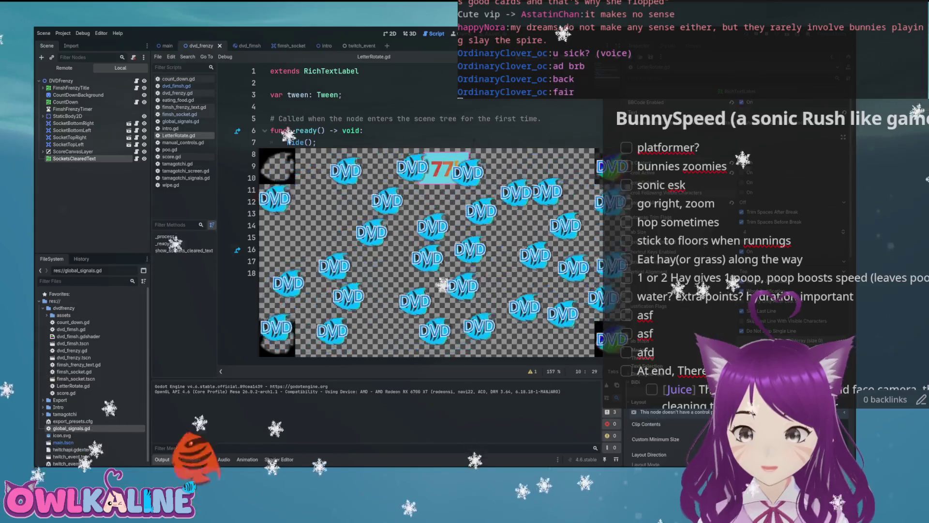
key(F8)
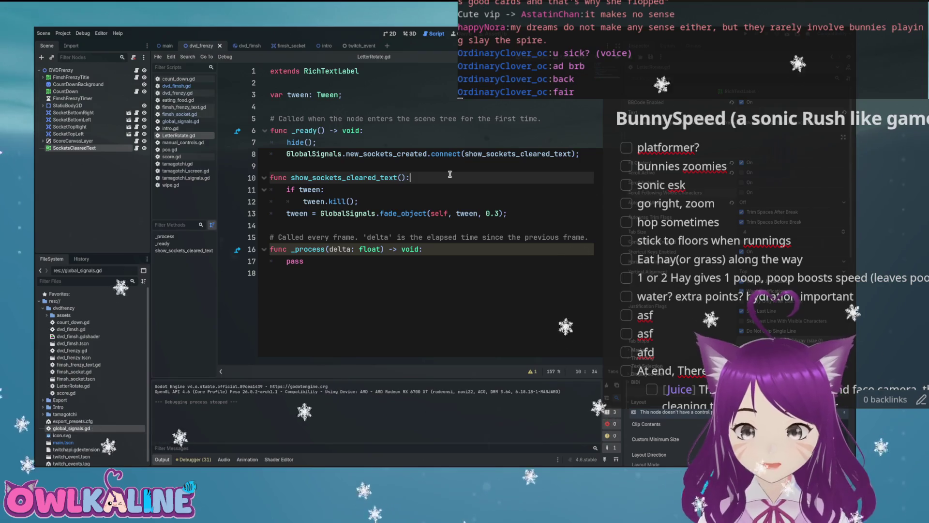
Add show() as the first line of show_sockets_cleared_text and test-run the game
key(Return)
text(show();)
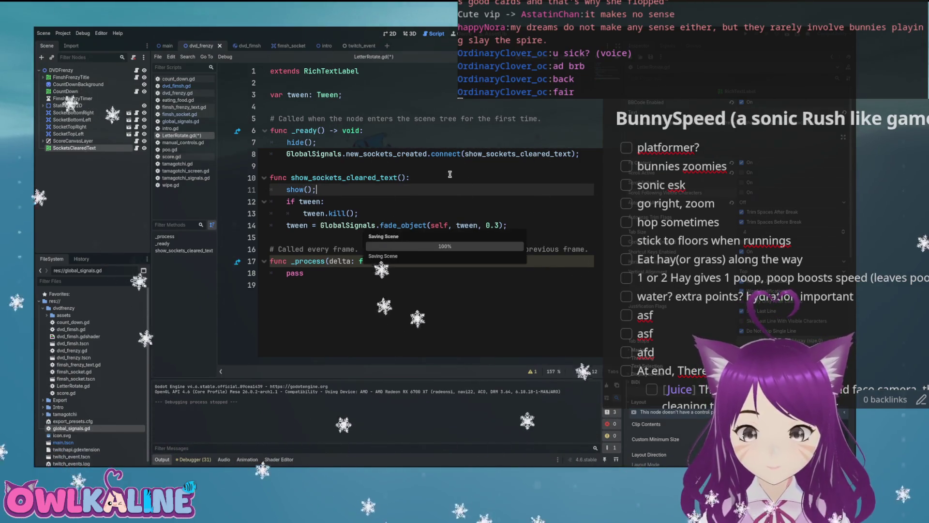
key(F5)
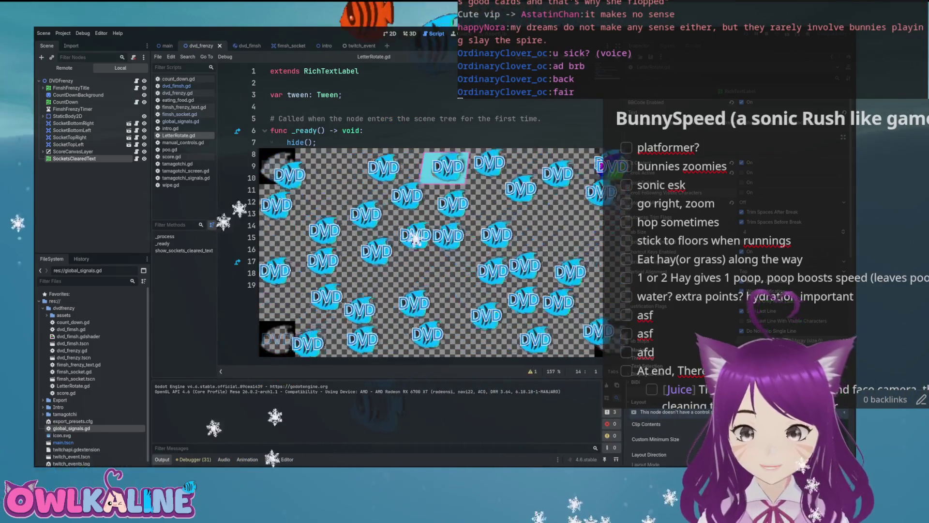
key(F8)
Change the fade duration from 0.3 to 0.5 and save the script
click(495, 225)
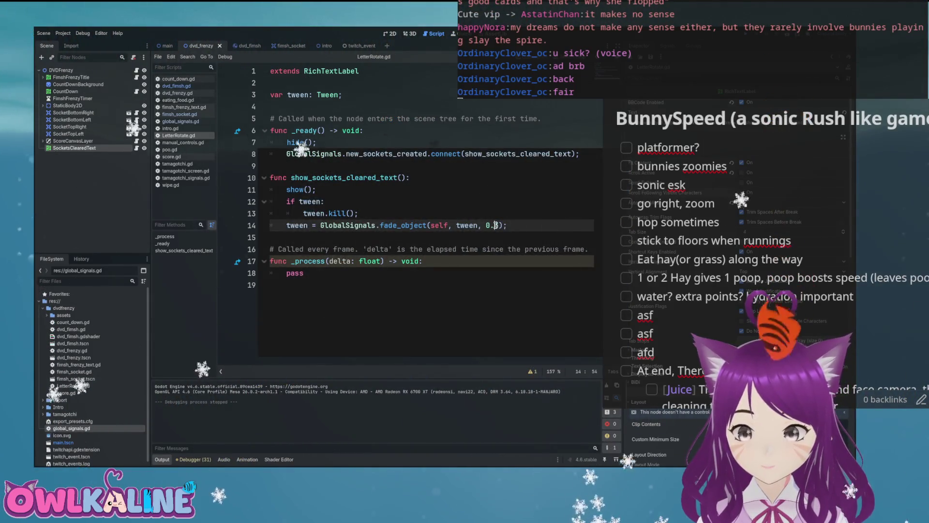
text(5)
key(ctrl+s)
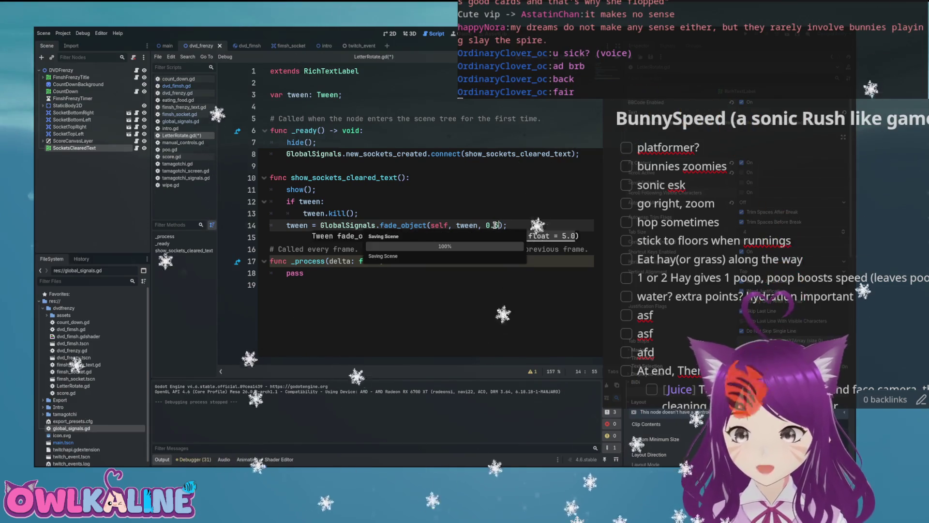
click(418, 189)
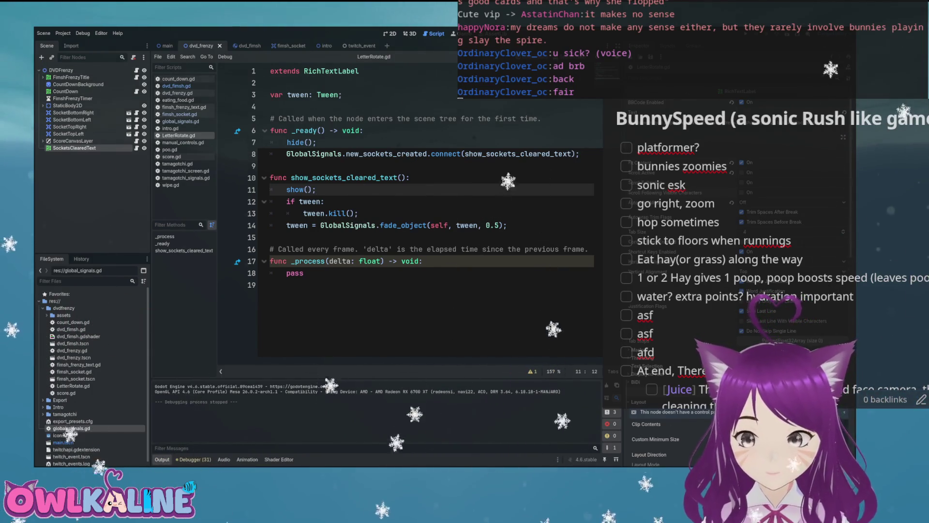
scroll(824, 270, down, 5)
scroll(824, 269, down, 4)
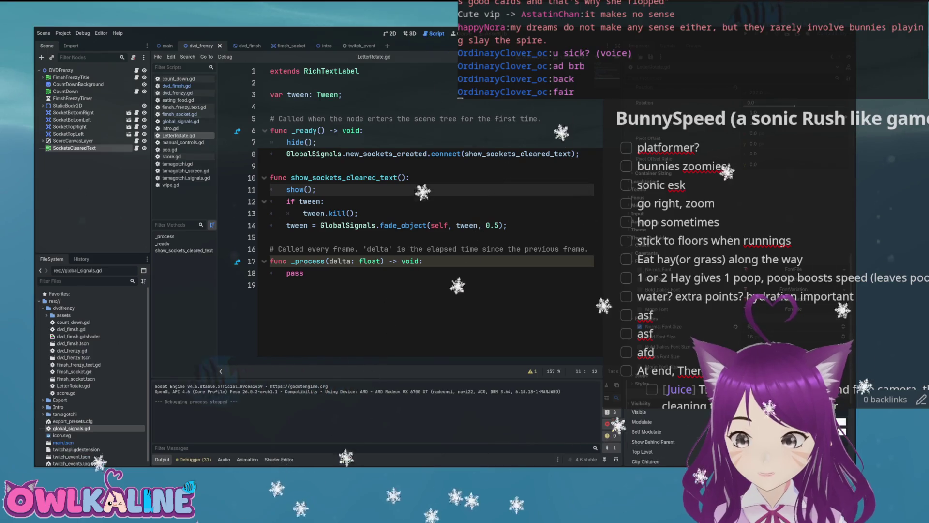
scroll(824, 269, down, 5)
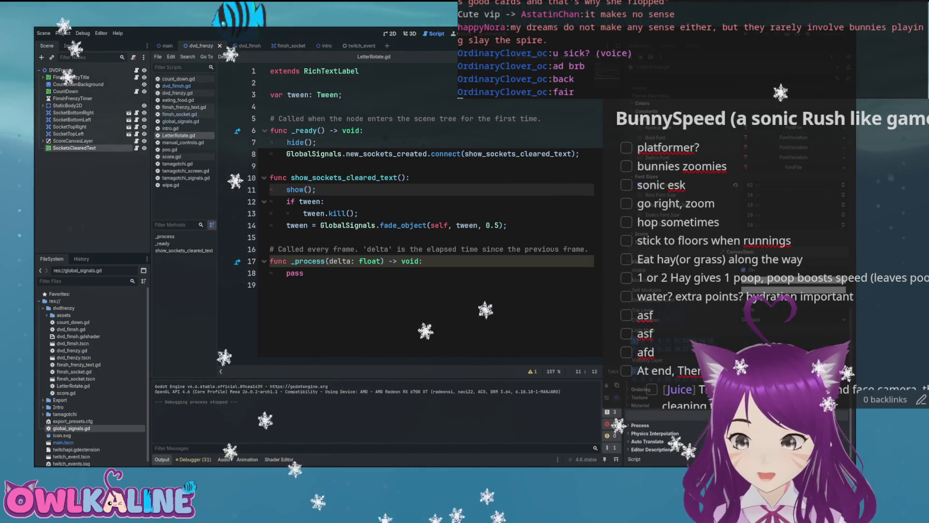
scroll(824, 270, down, 2)
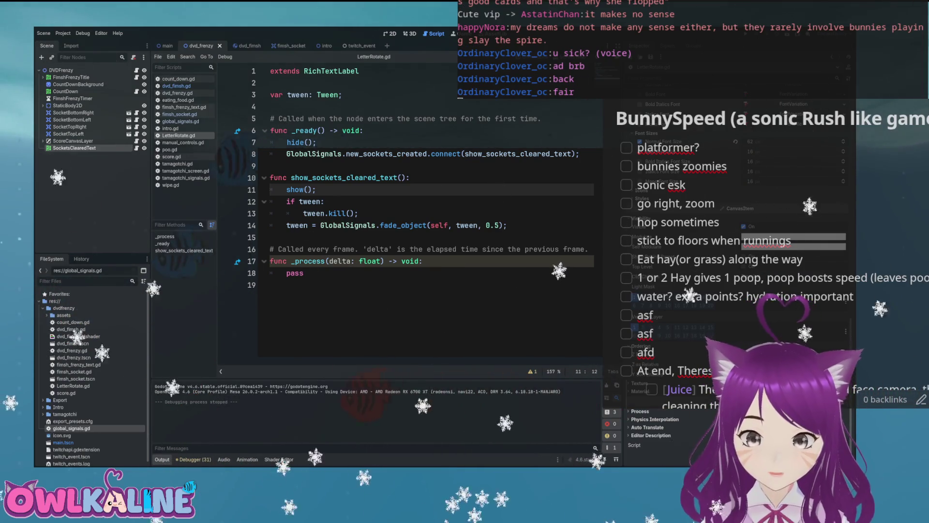
click(248, 46)
scroll(774, 270, down, 3)
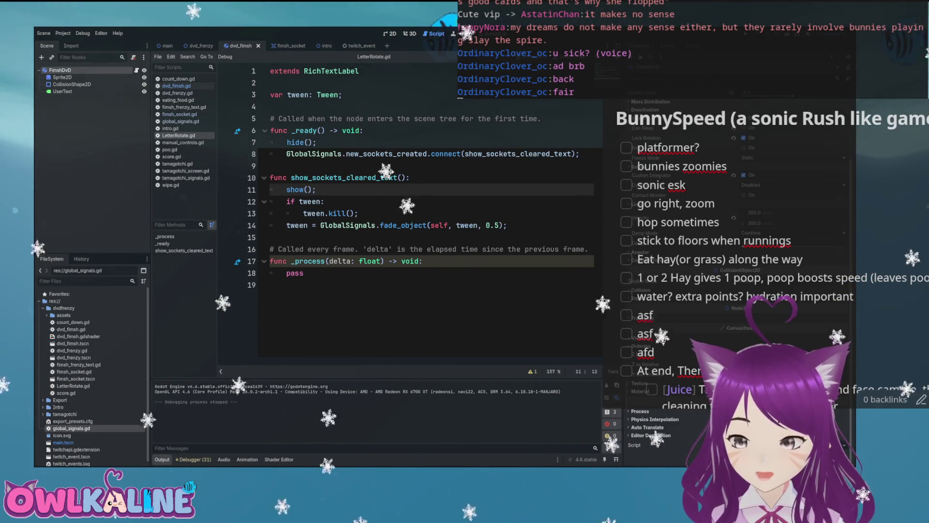
click(199, 46)
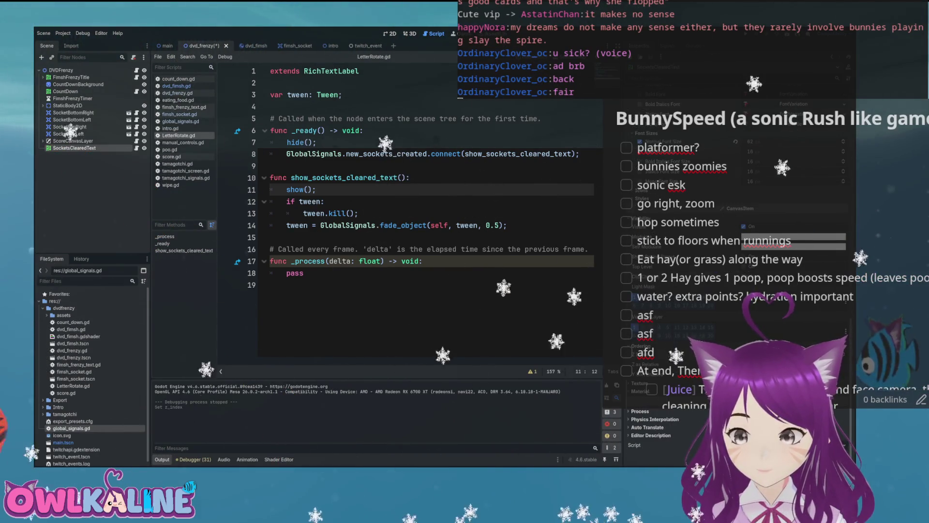
click(65, 91)
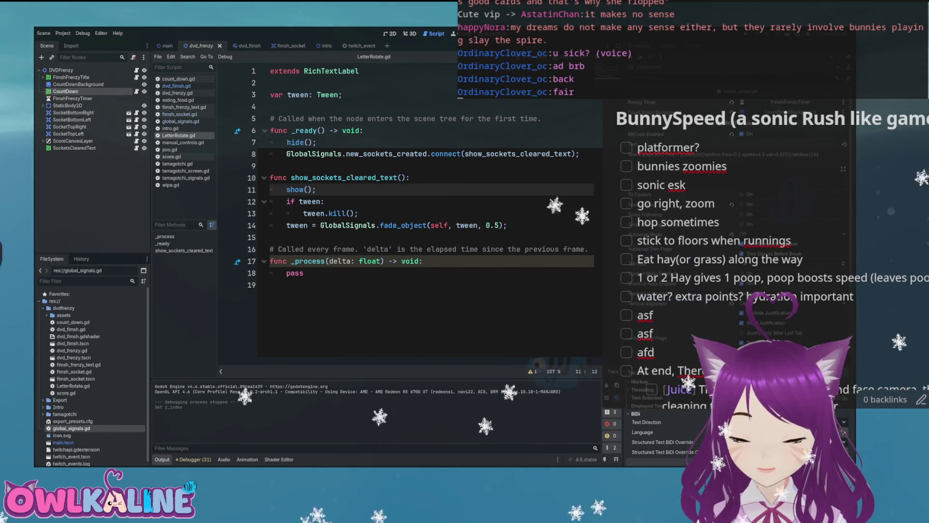
scroll(736, 281, down, 10)
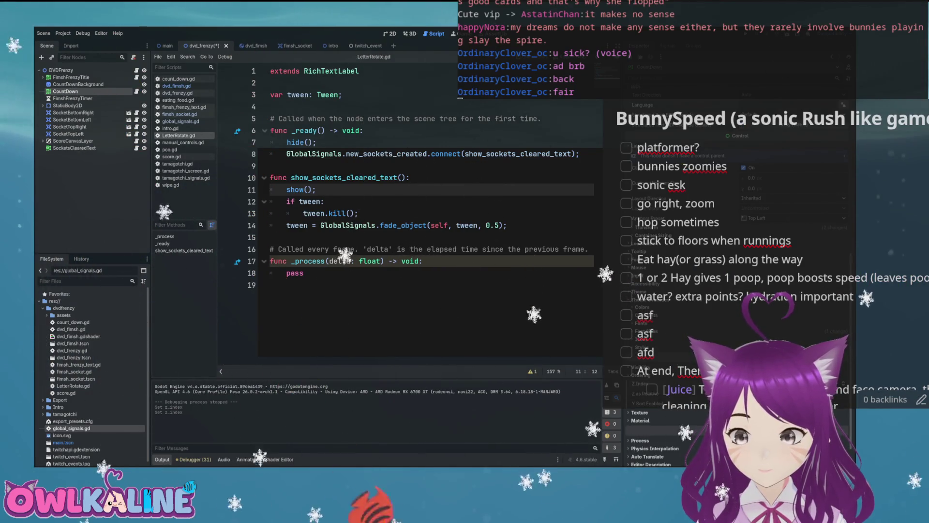
Select FinshFrenzyTitle and save the dvd_frenzy scene with Ctrl+S
click(71, 77)
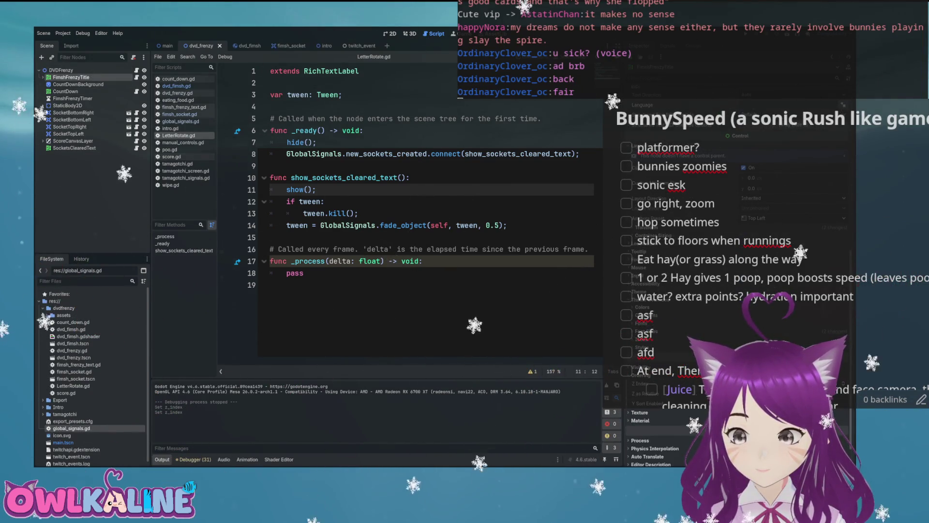
key(ctrl+s)
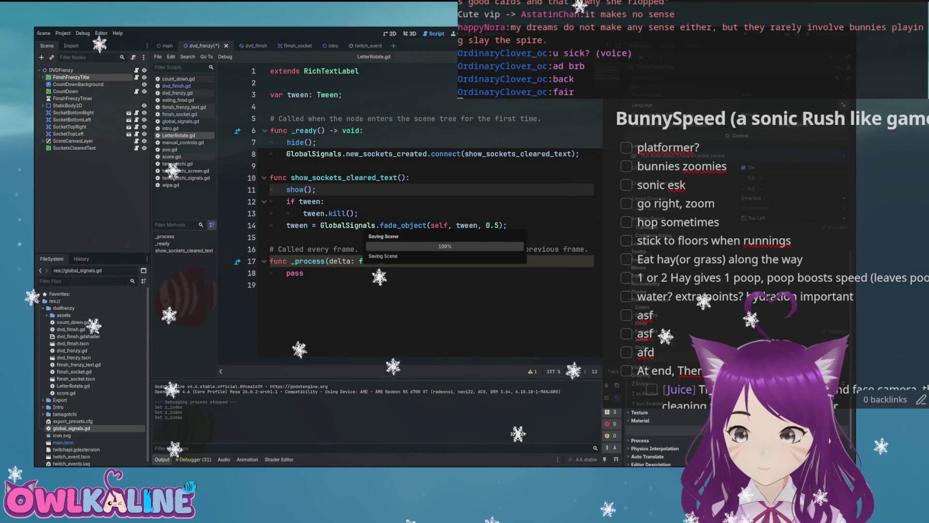
click(409, 202)
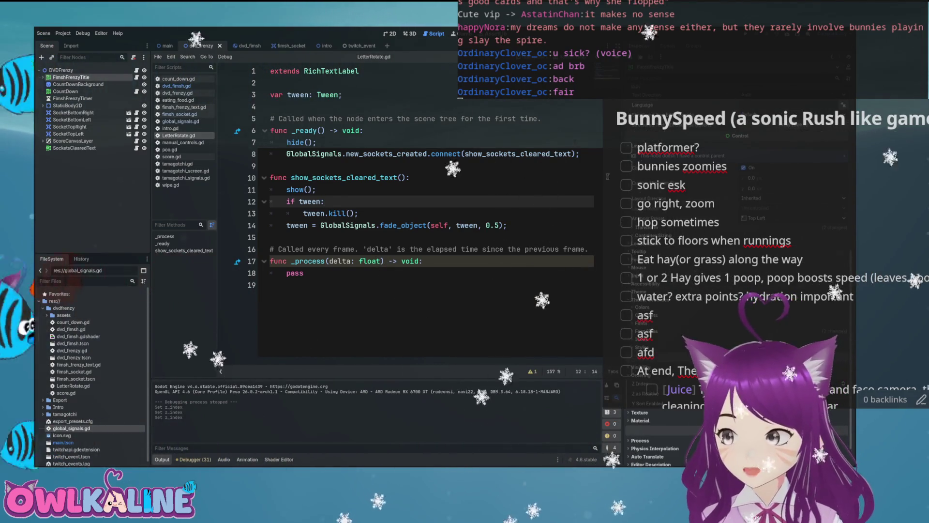
click(363, 131)
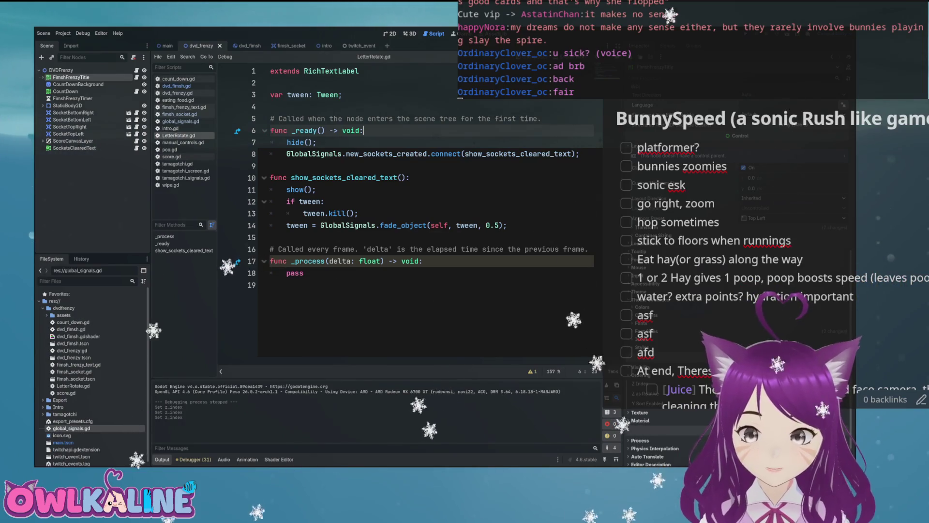
key(F5)
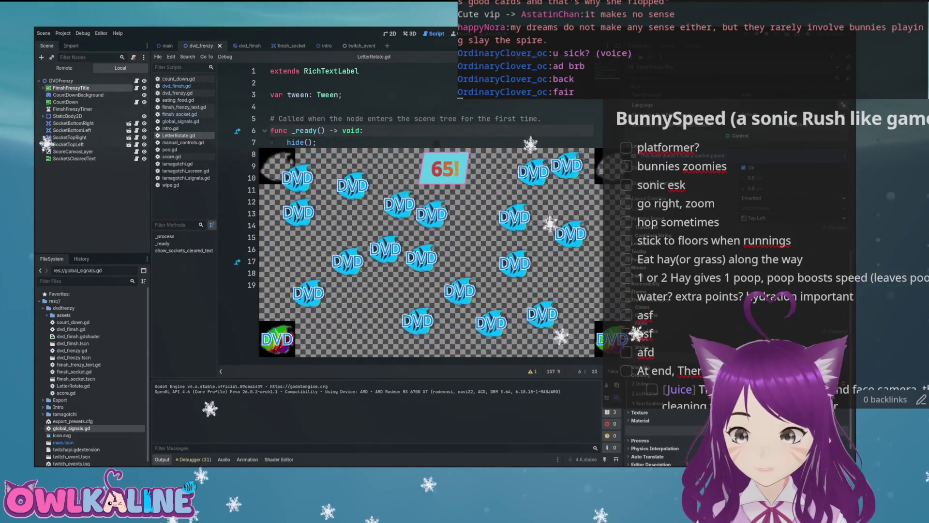
key(F8)
click(494, 225)
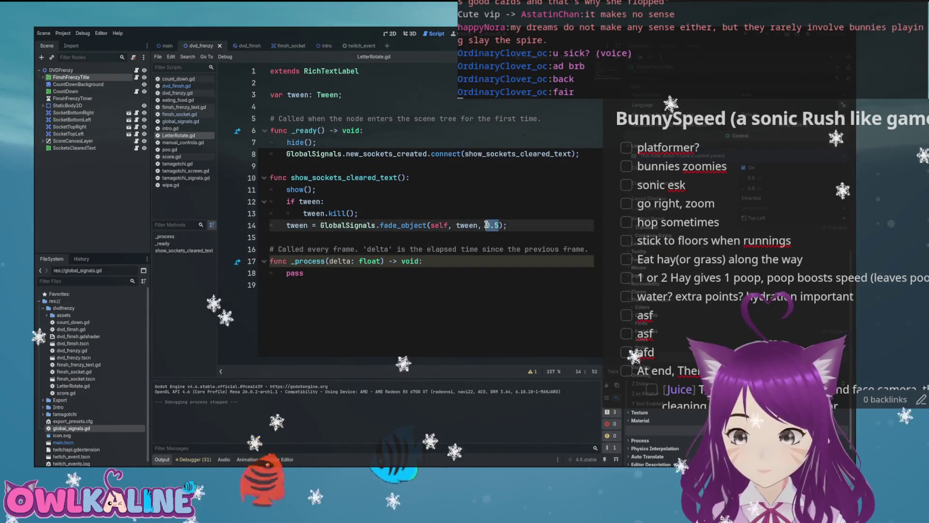
Set the fade_object duration to 1.0, then frame the score panel in the 2D view
text(1.0)
click(515, 202)
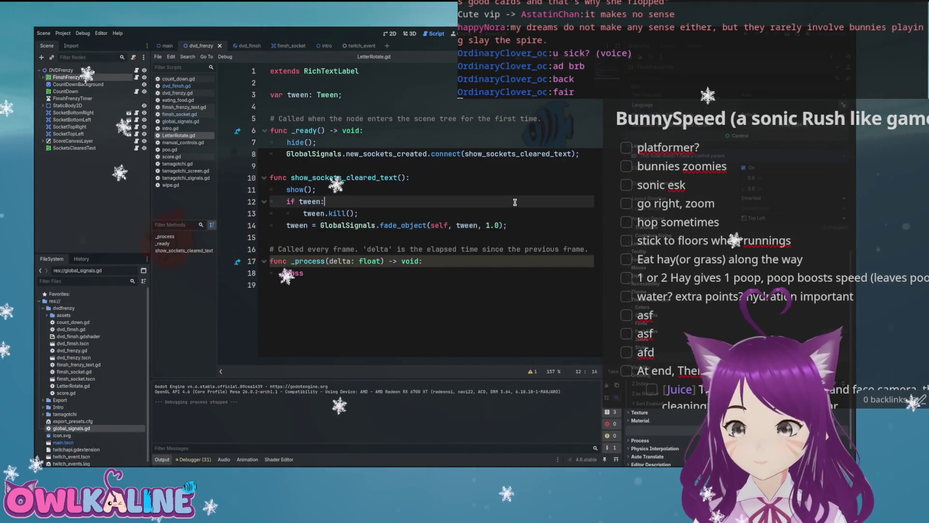
key(ctrl+F1)
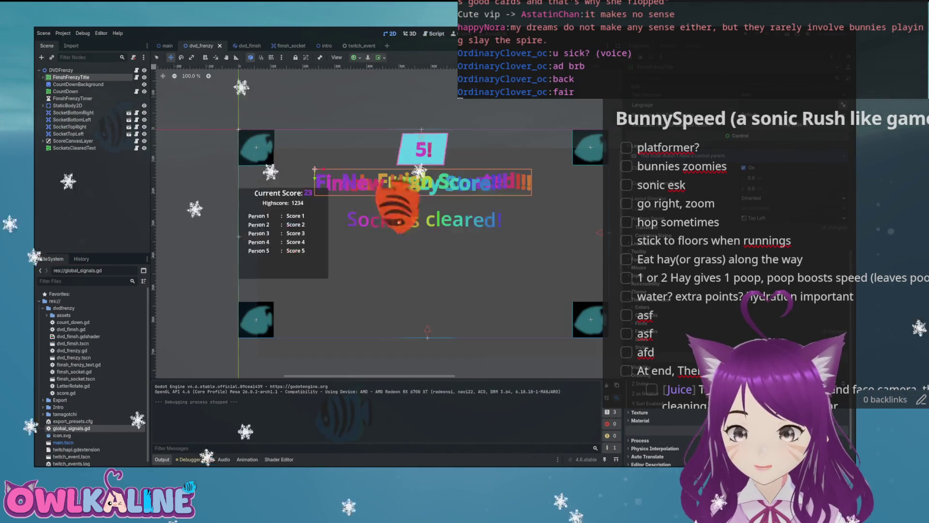
scroll(439, 198, down, 5)
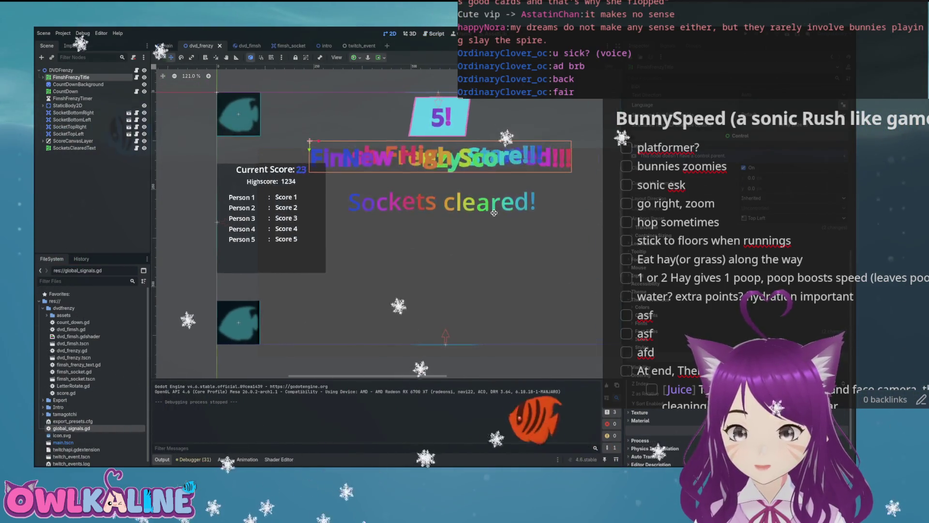
drag(421, 234, 406, 247)
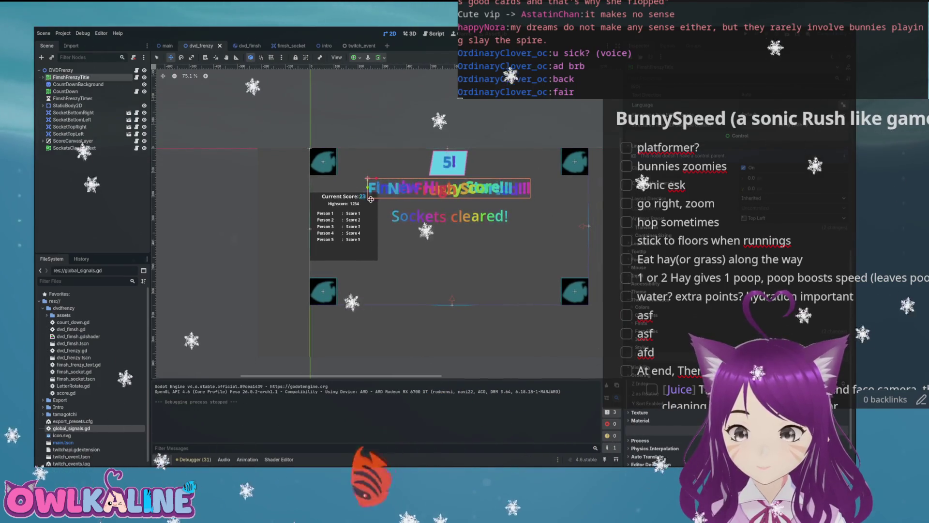
scroll(360, 191, up, 6)
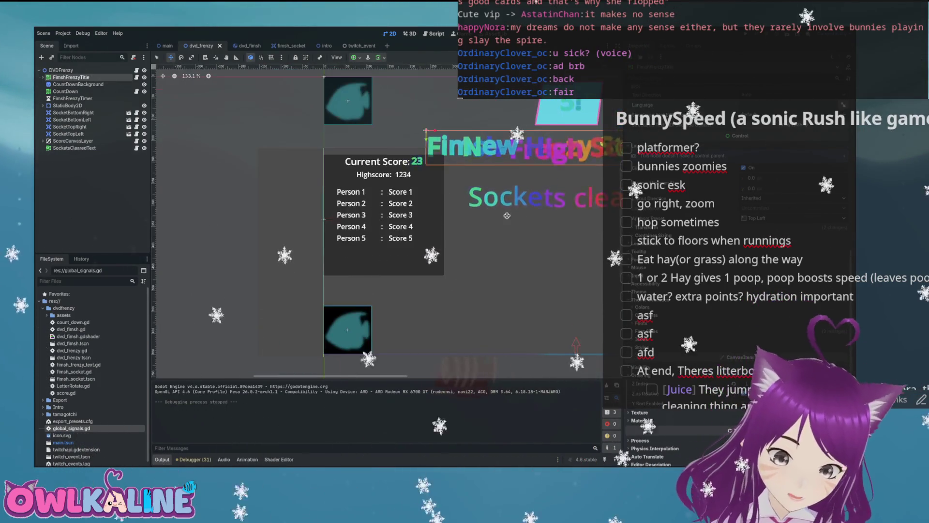
scroll(502, 214, down, 1)
drag(501, 214, 383, 235)
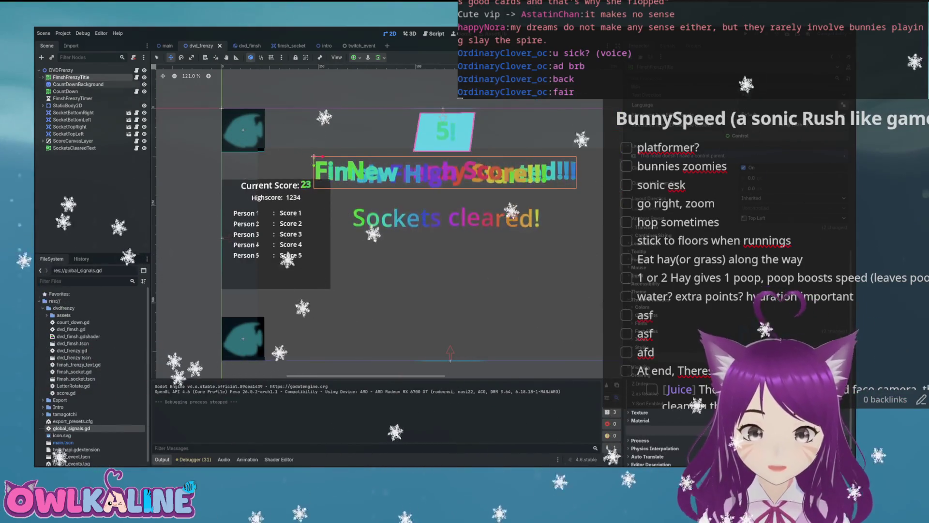
Select CountDownBackground, save the dvd_frenzy scene, and run the game
click(77, 85)
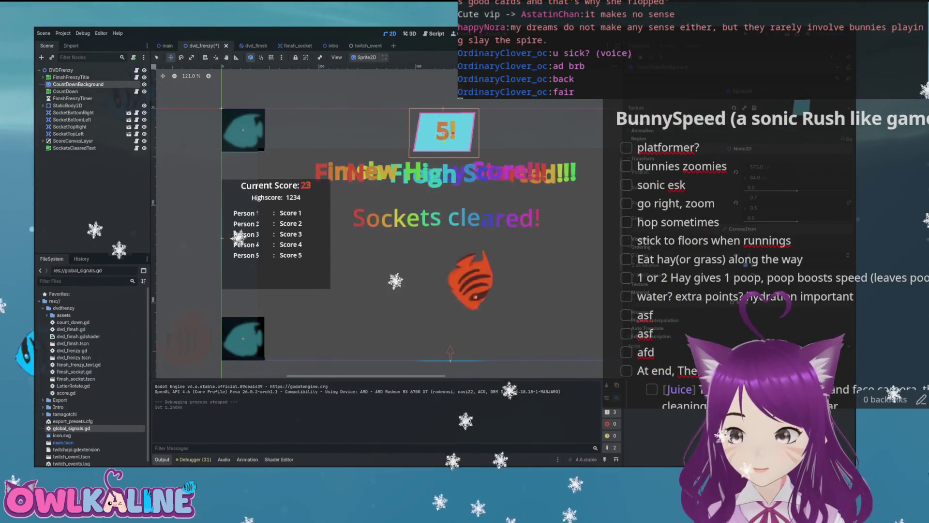
key(ctrl+s)
key(F5)
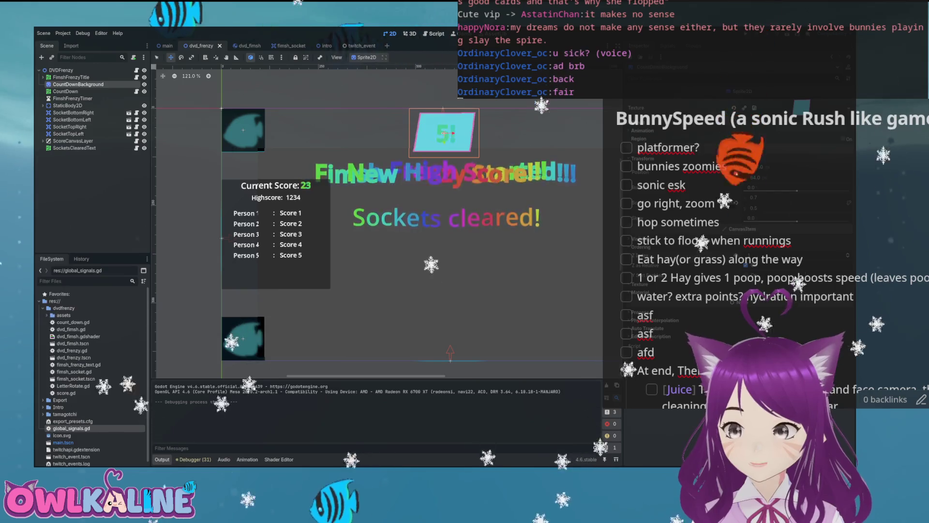
Relaunch the game with F5 and watch the frenzy through to the Sockets cleared screen
key(F5)
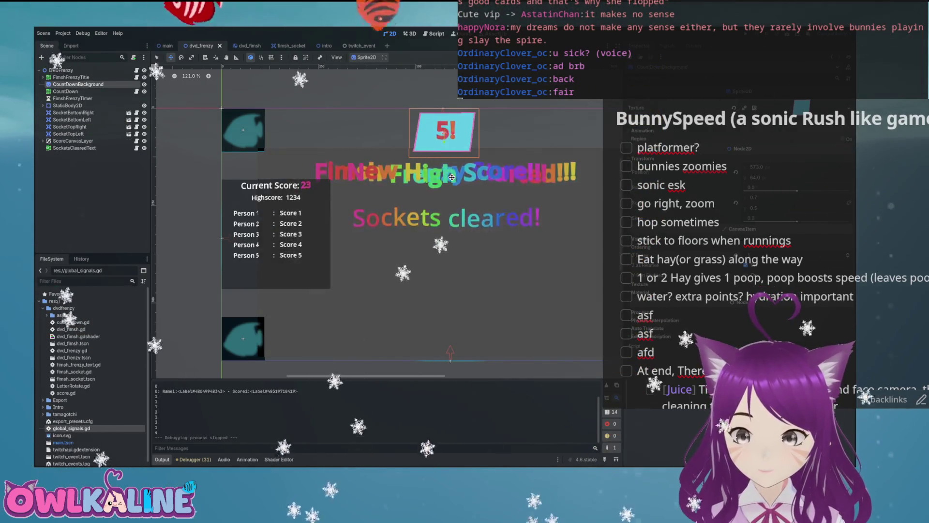
Stop the game and paste a copy of the ui_down check block after line 38
key(F8)
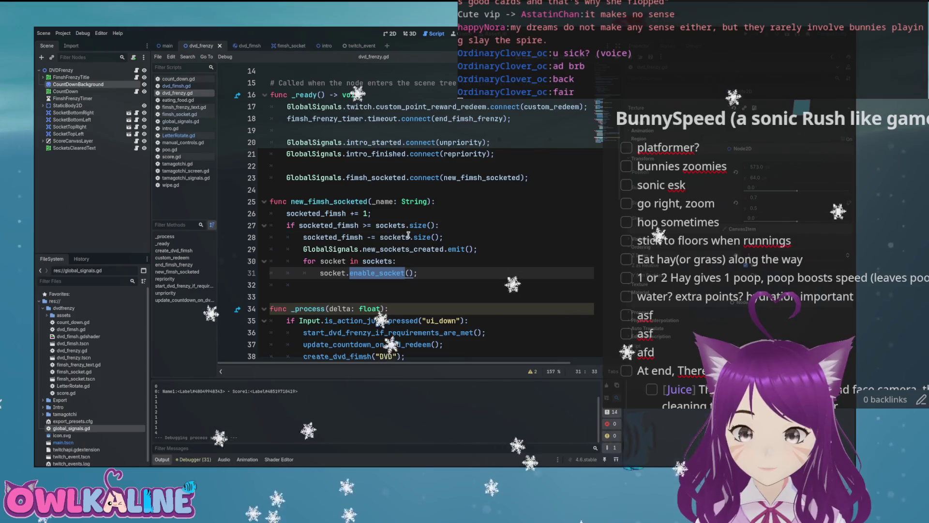
click(448, 237)
scroll(448, 236, up, 8)
scroll(448, 236, down, 9)
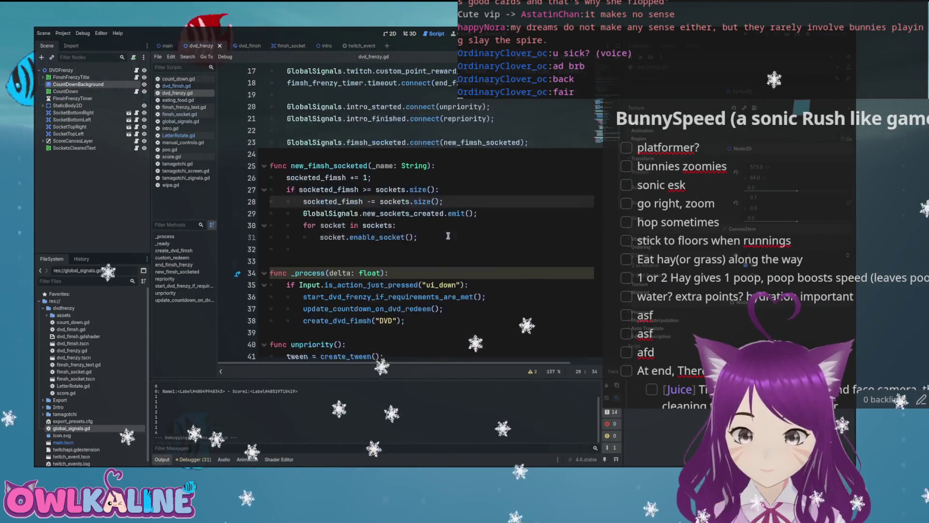
scroll(443, 233, down, 1)
mouse_move(405, 284)
mouse_down()
mouse_move(338, 285)
mouse_move(271, 248)
mouse_up()
key(ctrl+c)
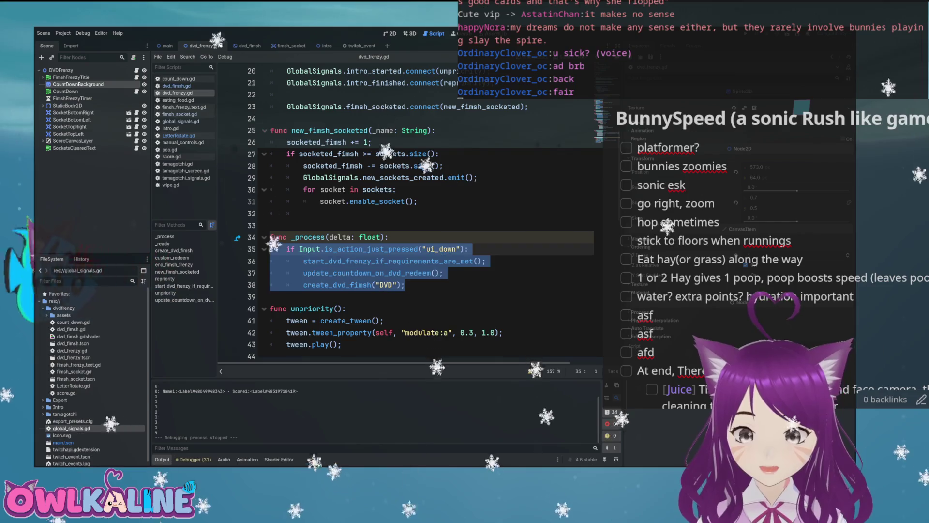
click(423, 285)
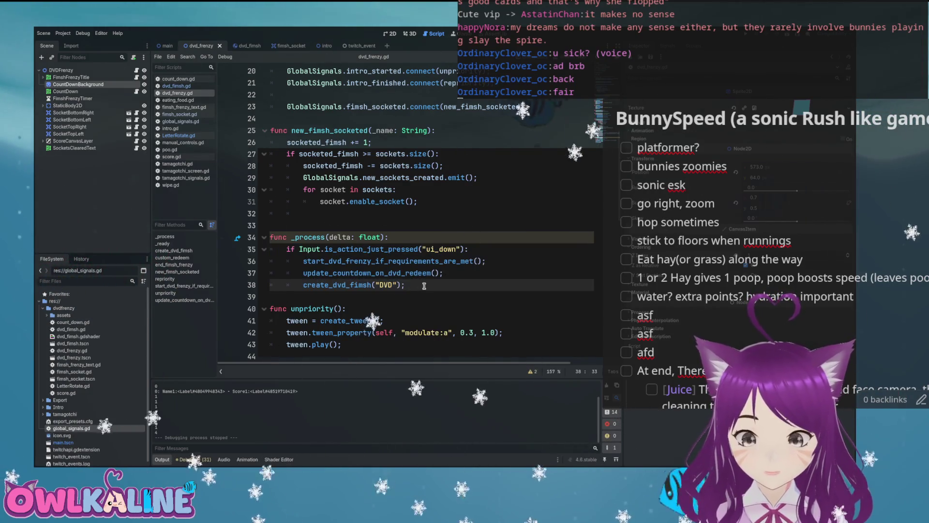
key(Return)
key(ctrl+v)
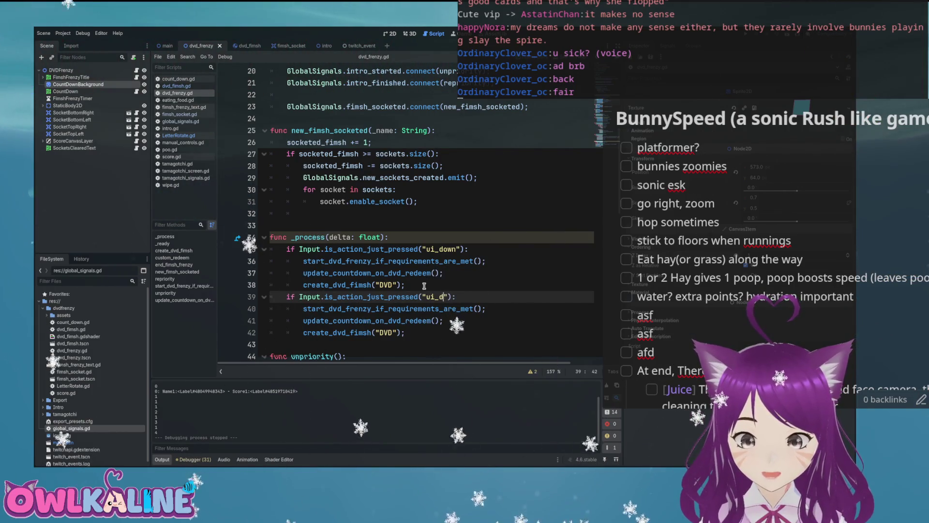
Change the pasted block's action to ui_left, save, and run the game to test it
text(t)
key(Escape)
key(Down)
key(Down)
key(Down)
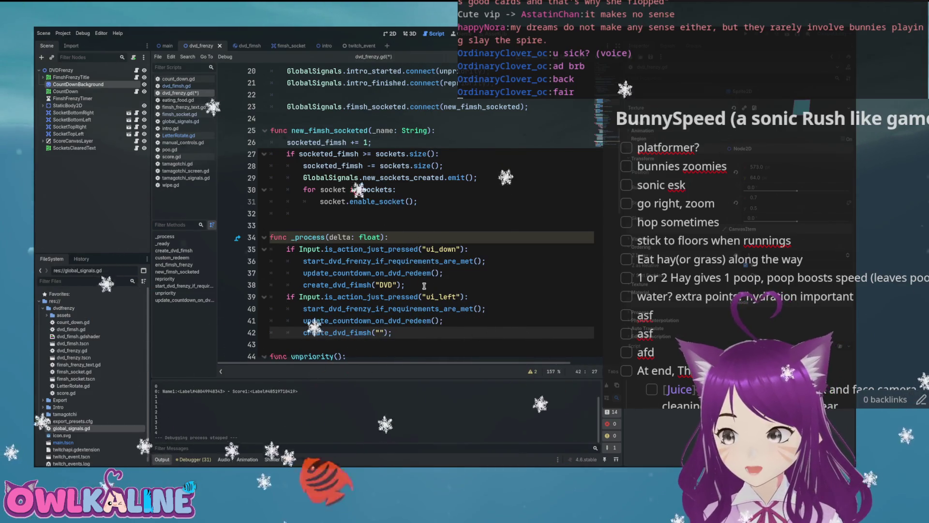
key(End)
key(ctrl+s)
scroll(423, 286, down, 2)
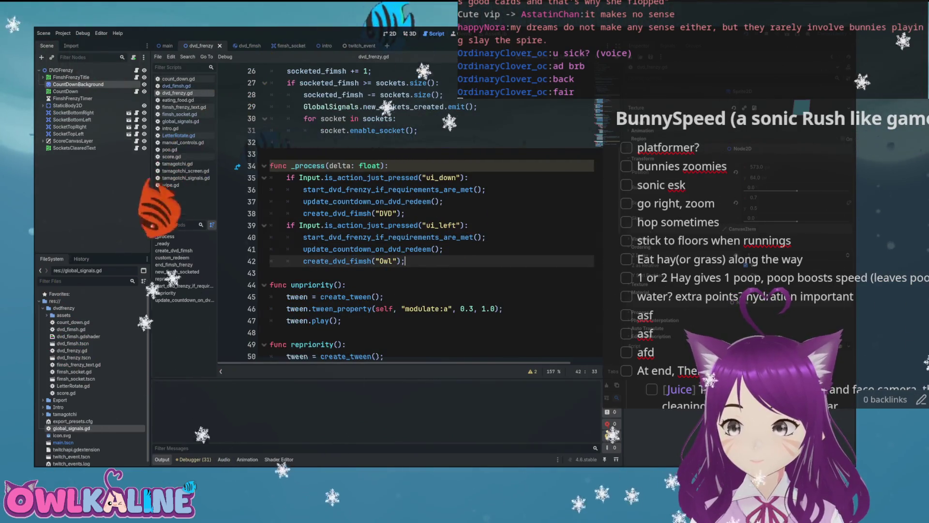
key(F5)
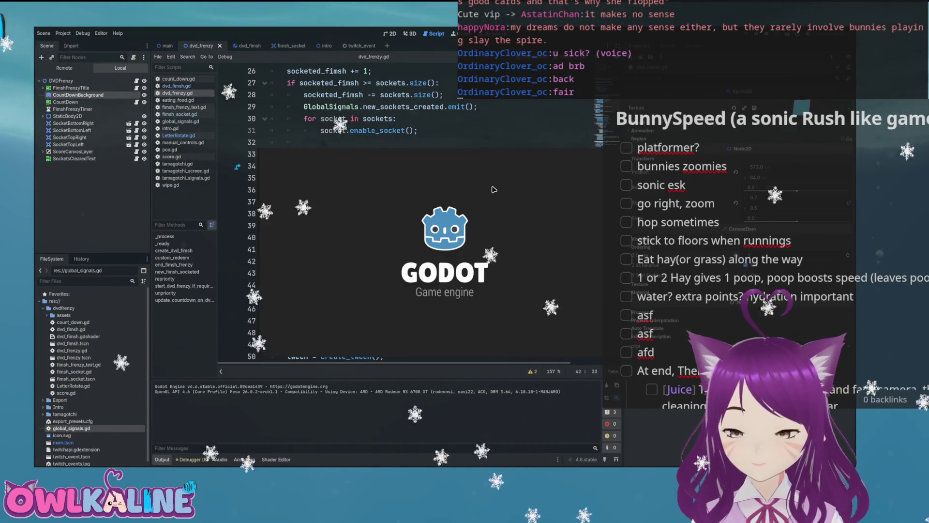
Duplicate the ui_left block below it and change its action to ui_right
key(F8)
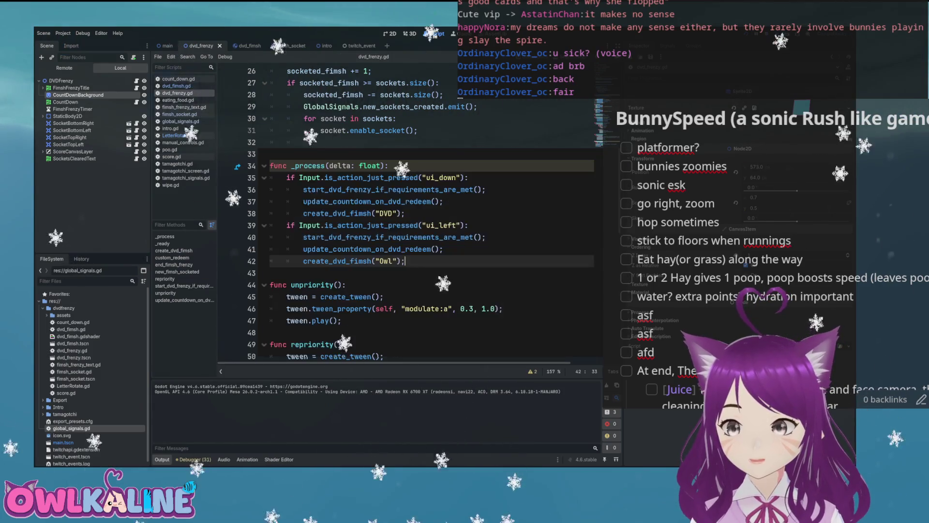
shift+click(296, 226)
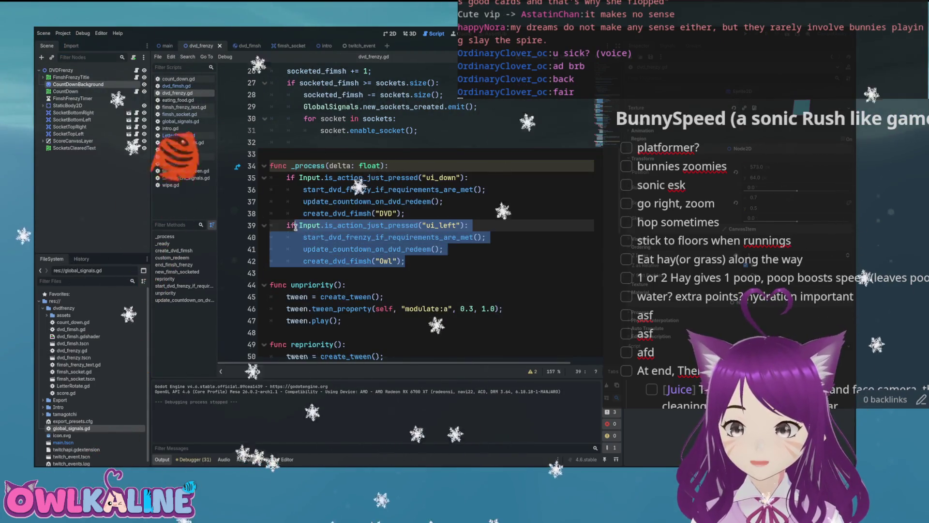
key(ctrl+c)
click(435, 263)
key(Return)
key(ctrl+v)
key(Up)
key(Up)
key(Up)
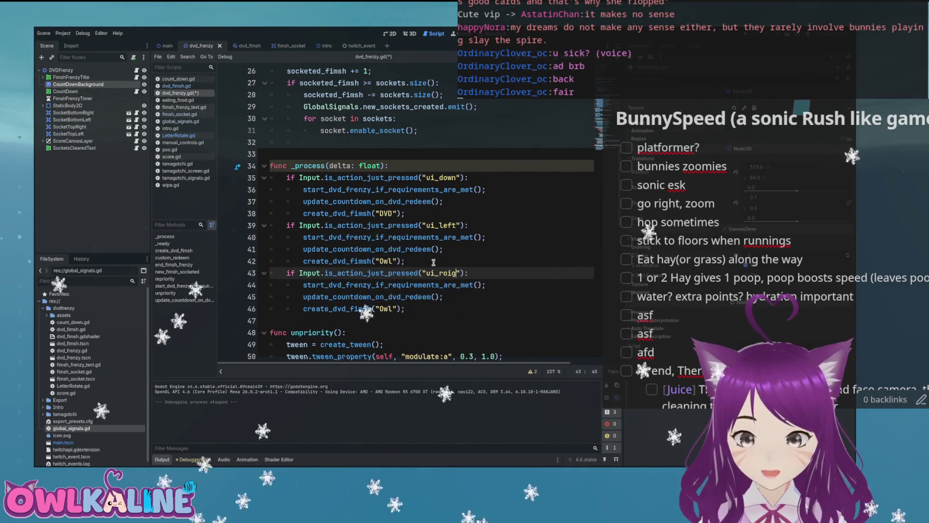
key(BackSpace)
key(BackSpace)
key(BackSpace)
text(ight)
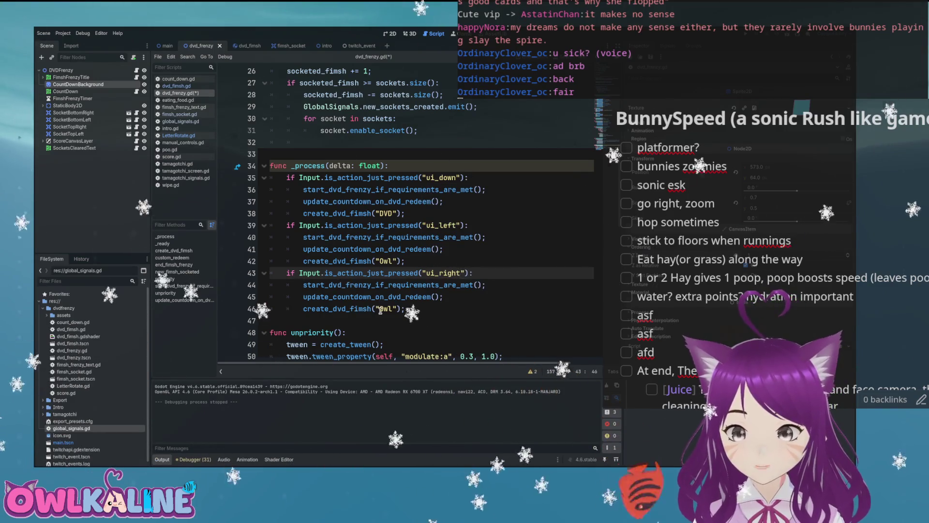
Paste another ui_down check block with its own fimsh name, save, and run the game
click(383, 308)
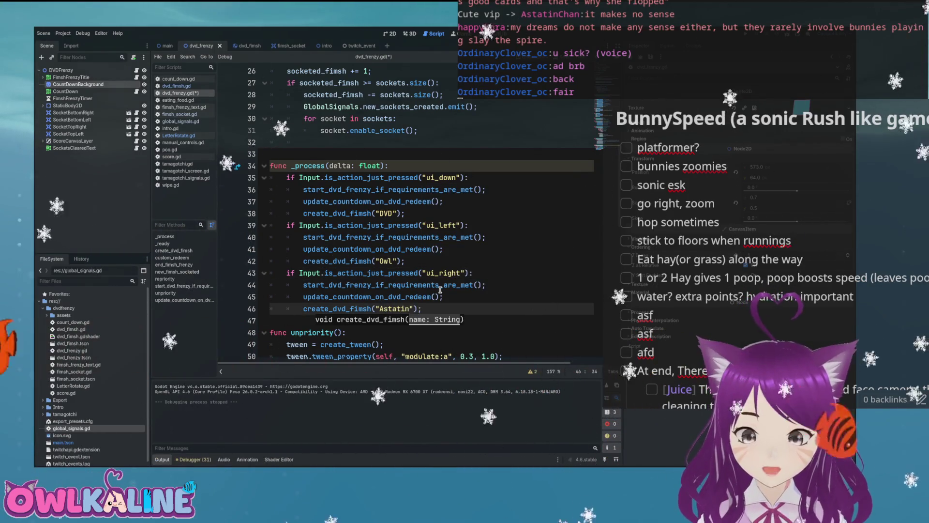
key(shift+Up)
key(shift+Up)
key(shift+Home)
scroll(287, 273, down, 2)
click(432, 239)
key(ctrl+v)
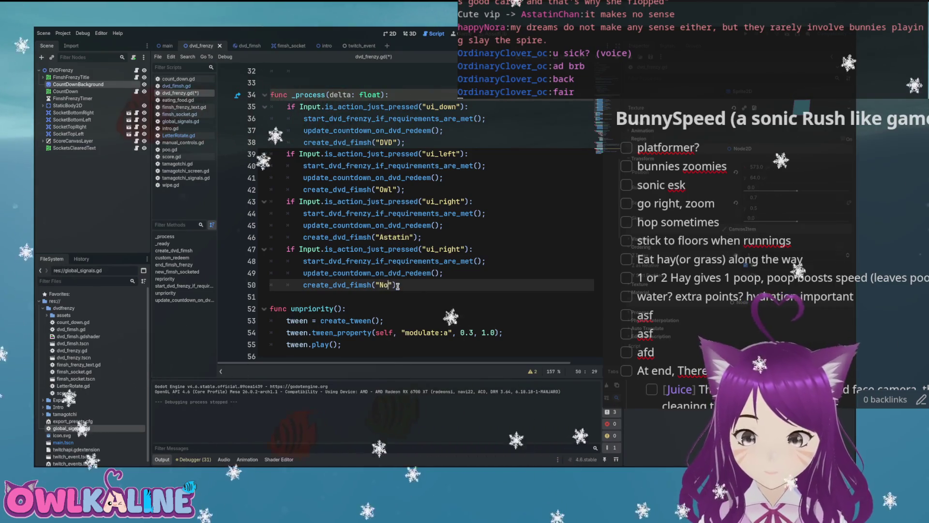
click(457, 249)
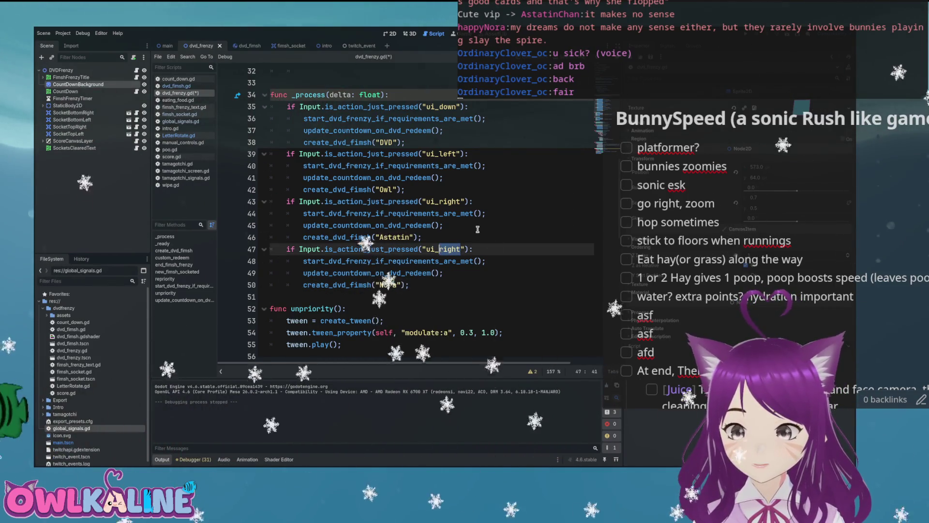
text(down)
click(504, 202)
key(ctrl+s)
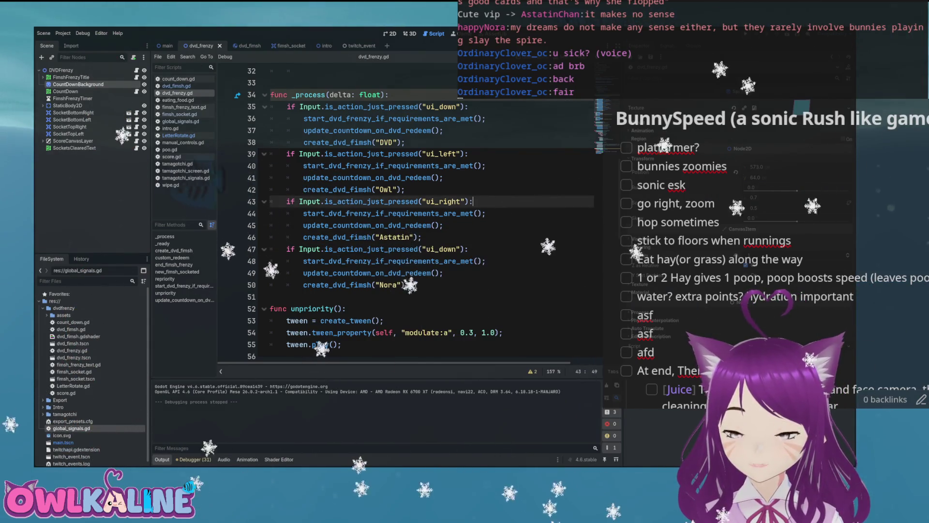
key(F5)
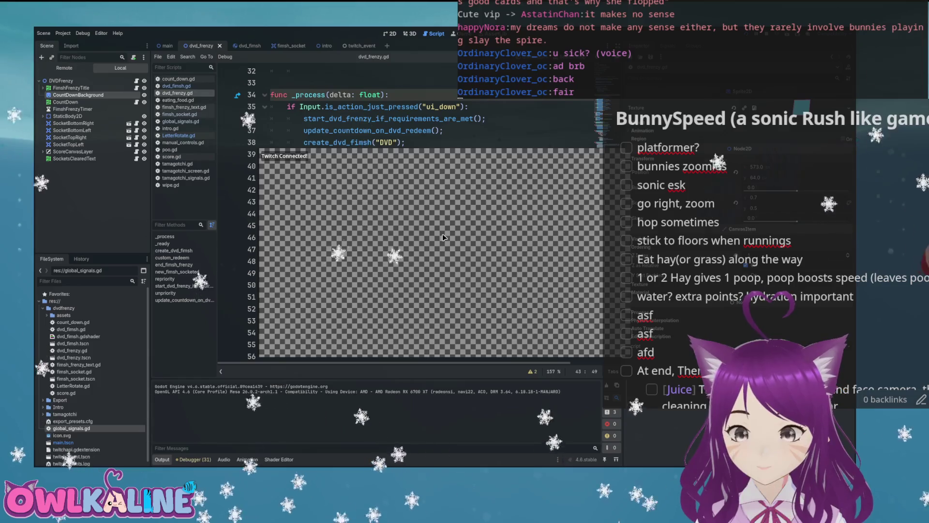
Spawn name-labelled fimshes with the Down debug key, then relaunch the game
key(Down)
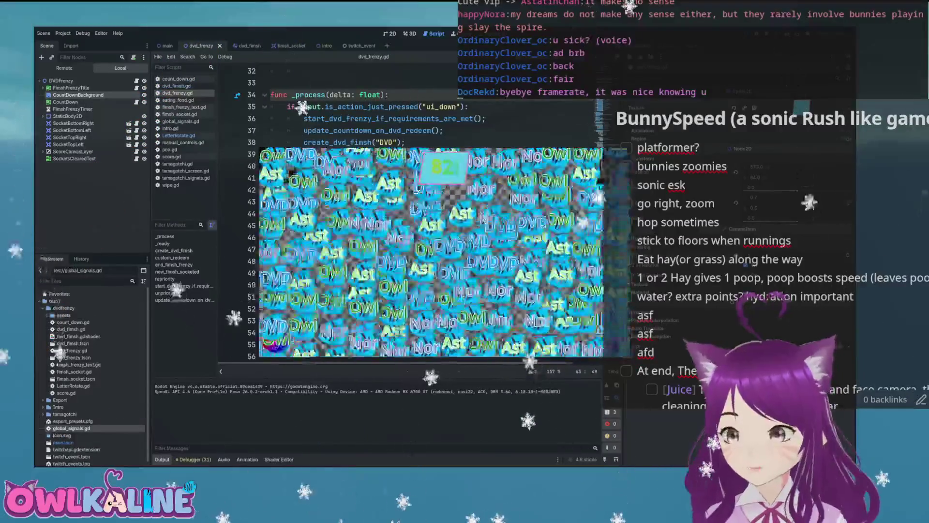
key(F5)
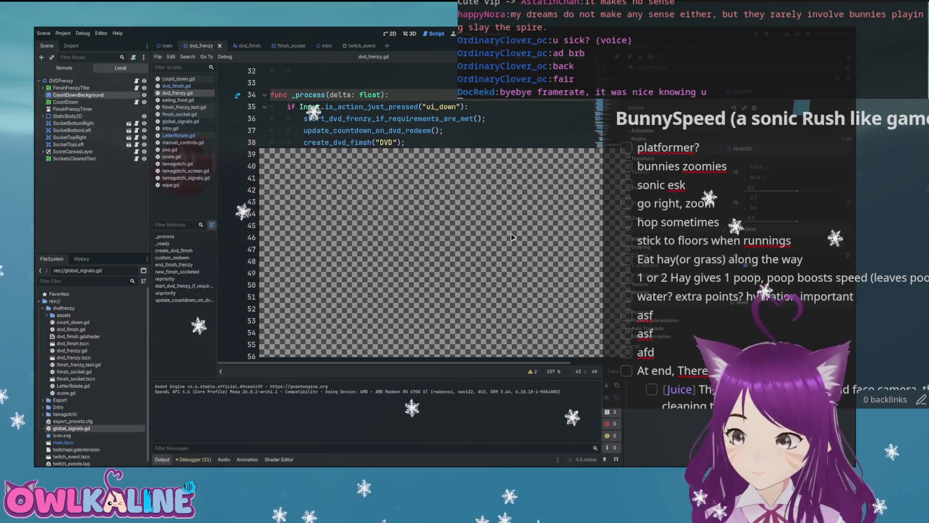
Start a frenzy with the Down debug key and let it run to the final scoreboard
key(Down)
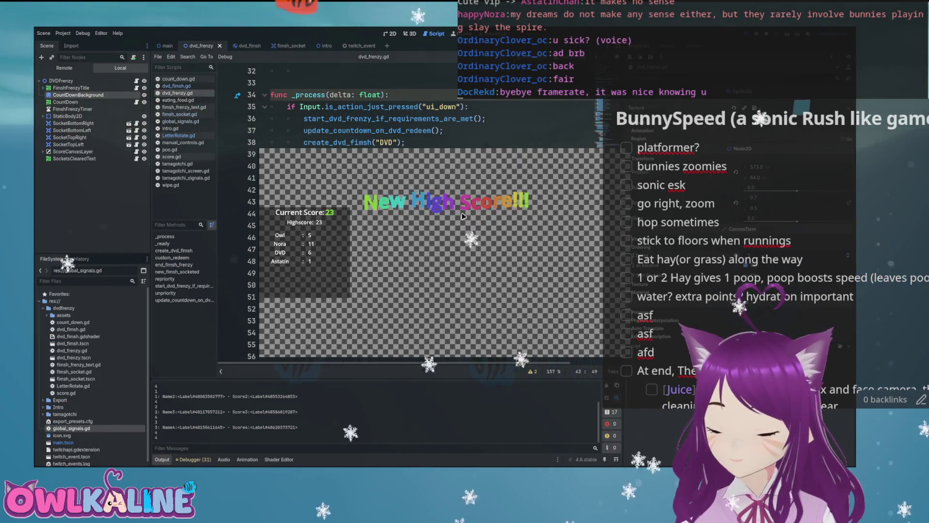
Inspect the New High Score label, then stop the game with F8
click(459, 212)
key(Escape)
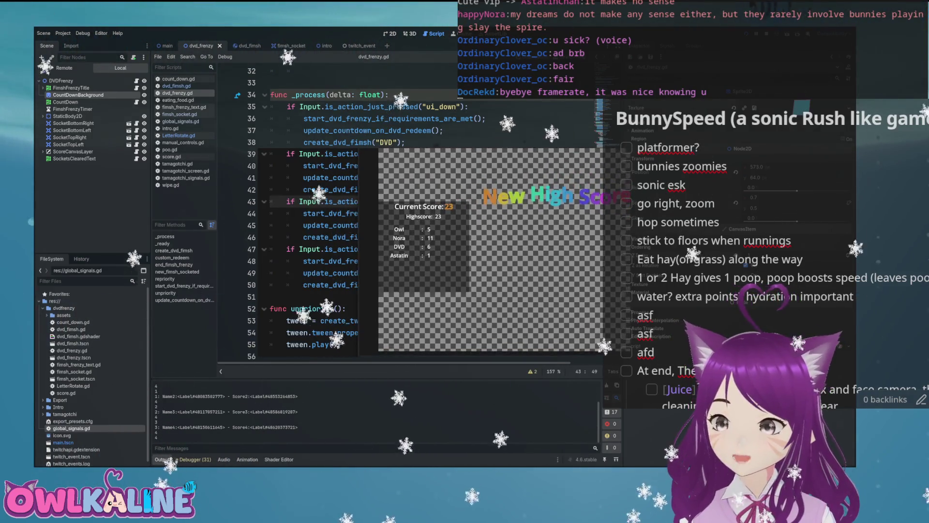
key(F8)
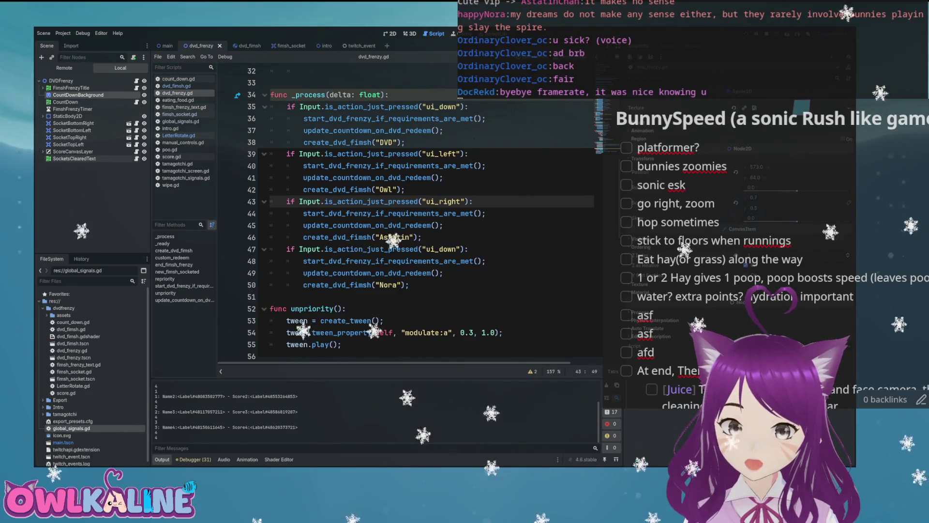
In score.gd, copy all_keys from line 70 and paste it over names in the line-69 debug print
click(179, 135)
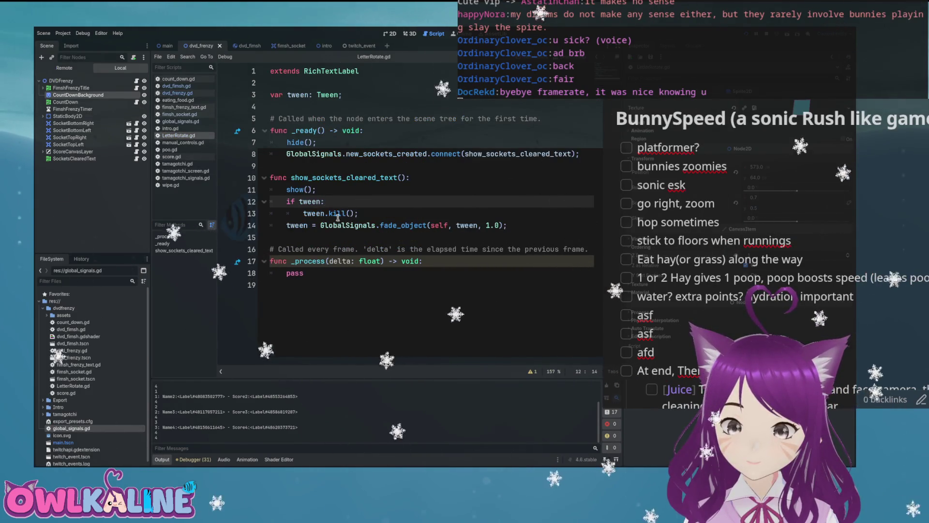
click(170, 156)
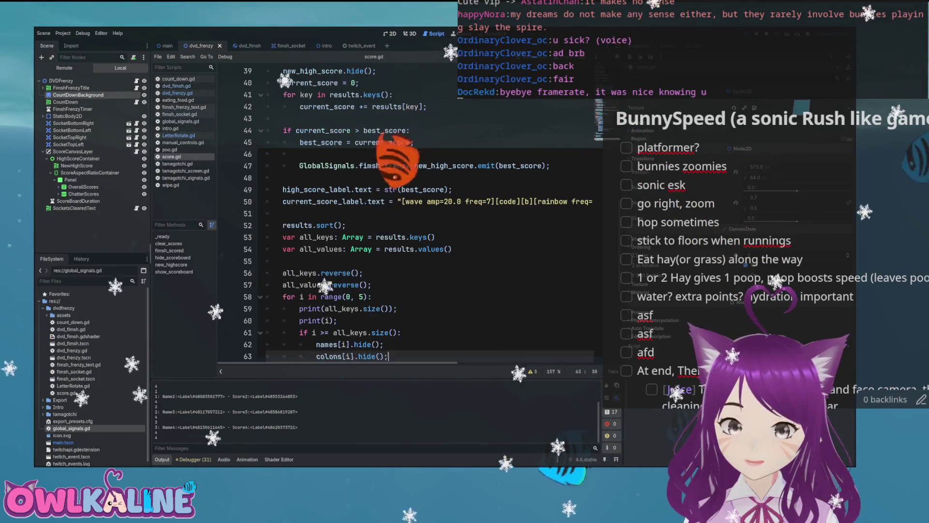
scroll(370, 198, down, 6)
click(434, 212)
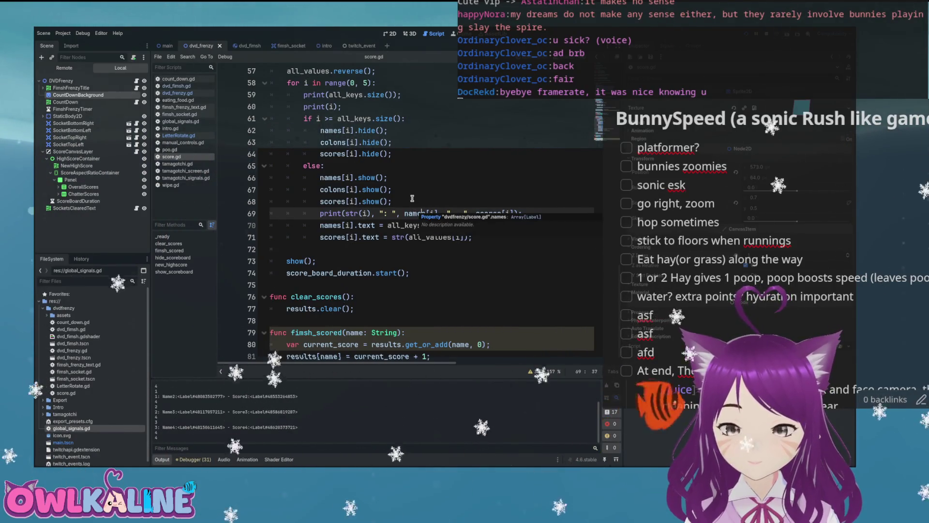
click(412, 198)
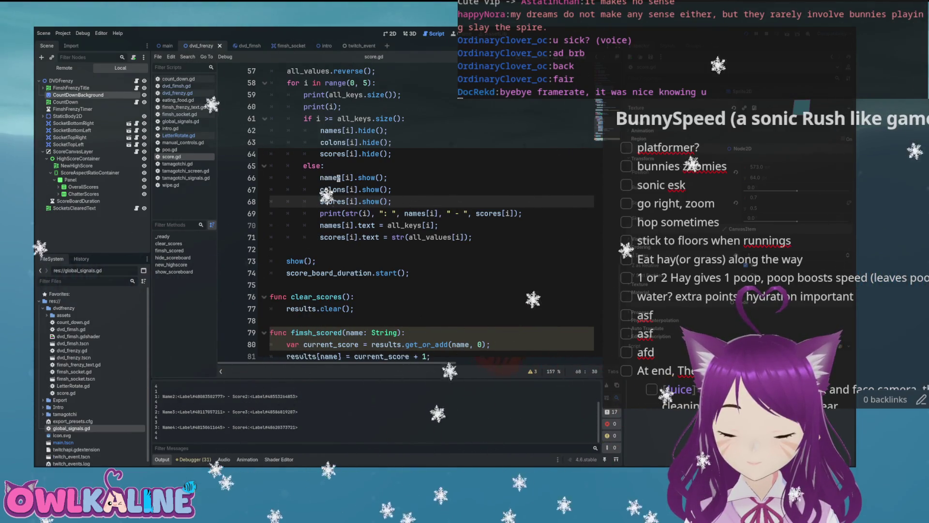
double_click(405, 225)
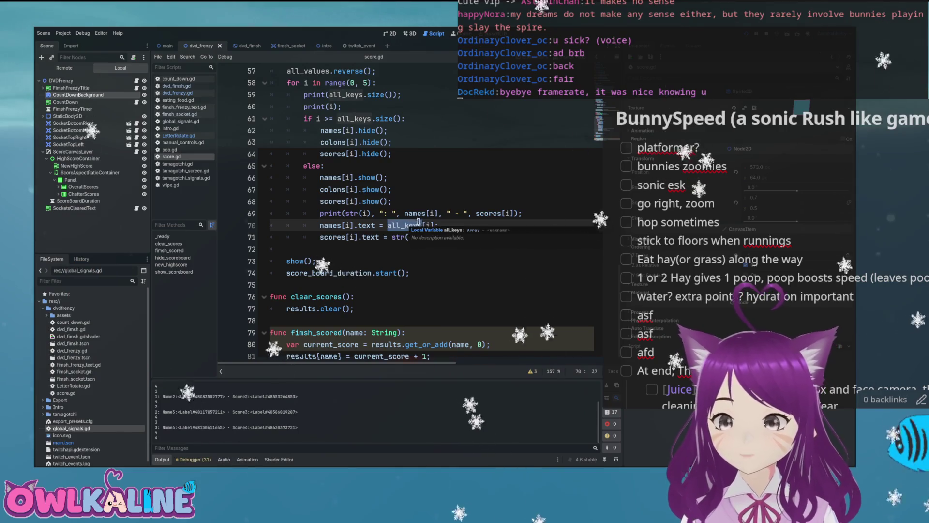
key(ctrl+c)
double_click(412, 213)
key(ctrl+v)
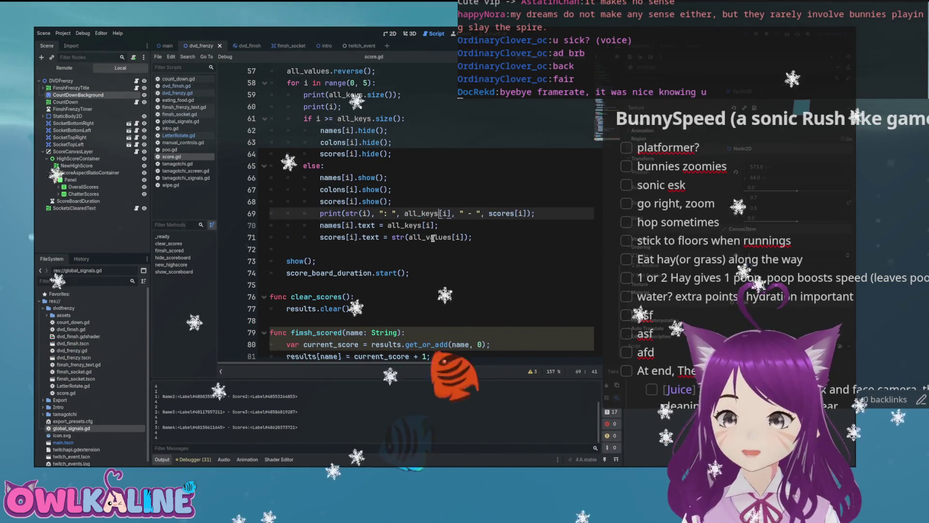
Swap scores for all_values in the print and delete the all_keys.size() and i prints on lines 59–60
click(501, 213)
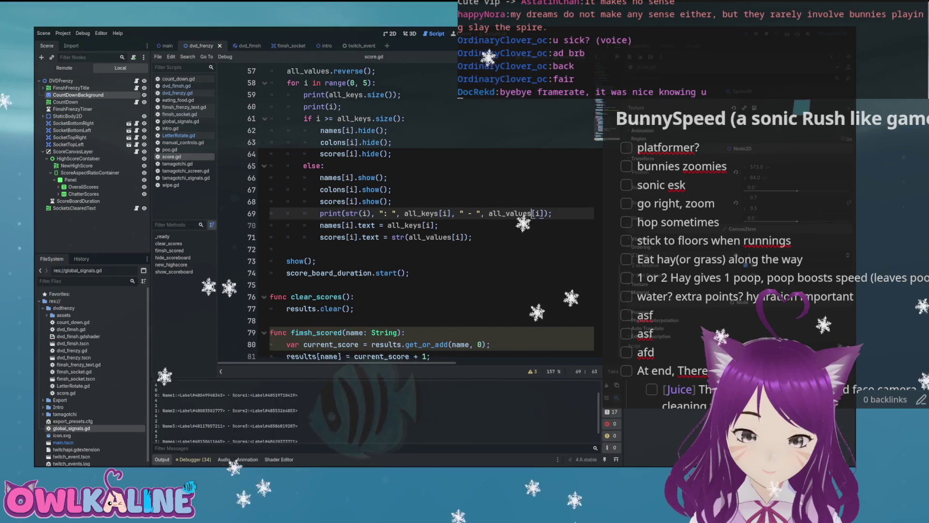
scroll(375, 412, up, 1)
scroll(375, 412, down, 1)
scroll(393, 260, up, 3)
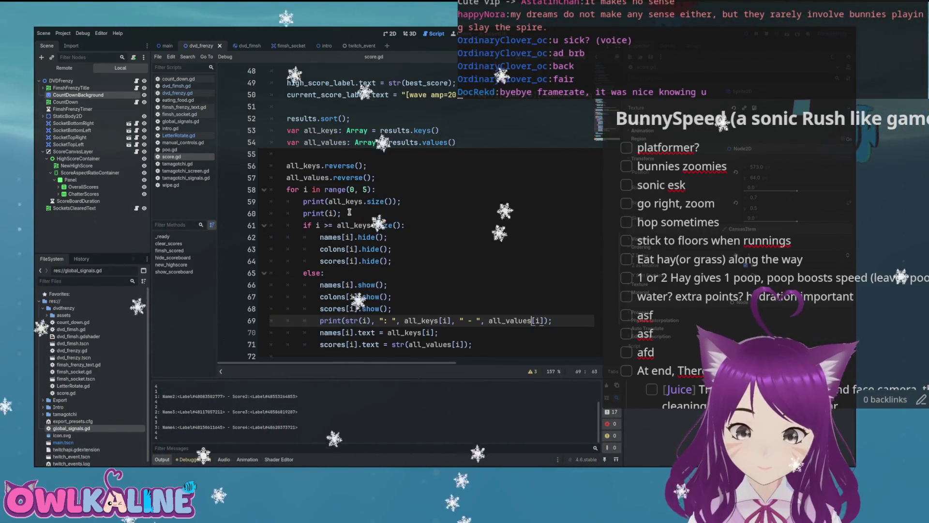
drag(342, 214, 258, 205)
key(BackSpace)
key(BackSpace)
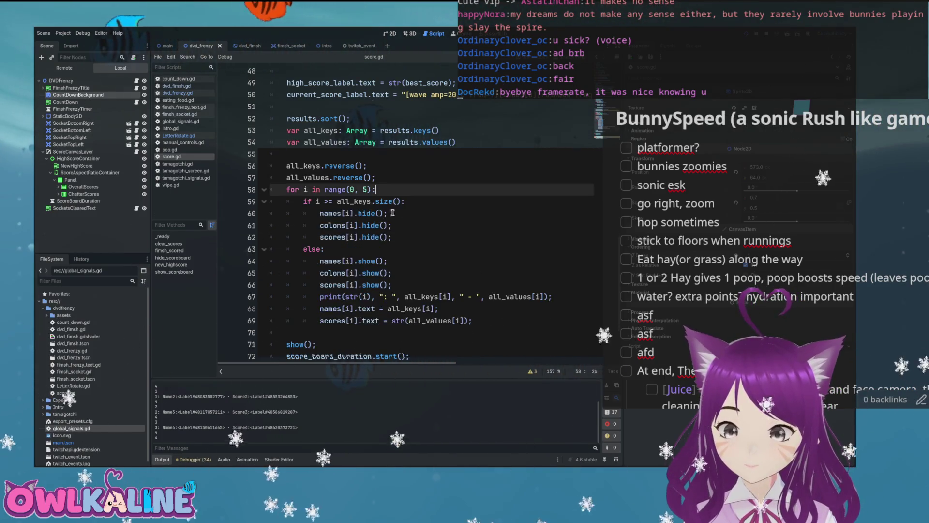
Check the Names and Colons arrays on ScoreCanvasLayer in the Inspector before running the game
scroll(441, 218, down, 3)
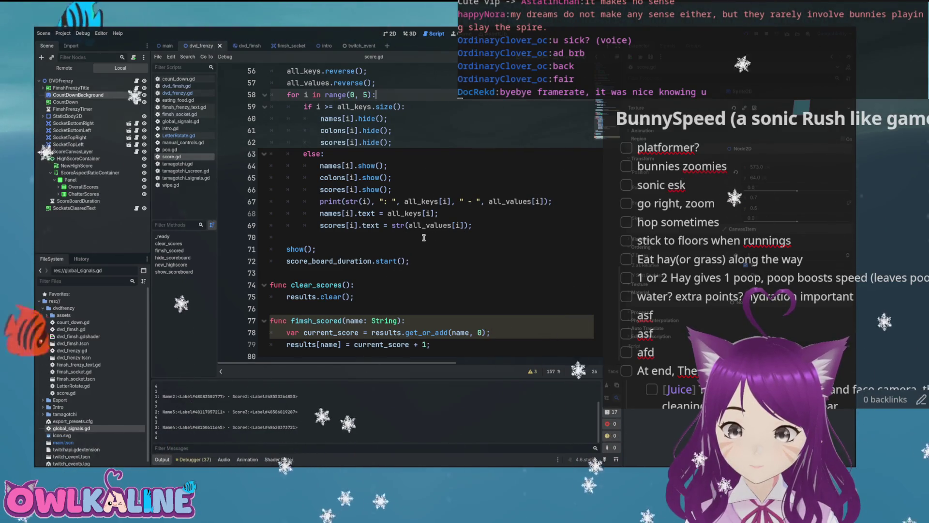
scroll(424, 238, up, 2)
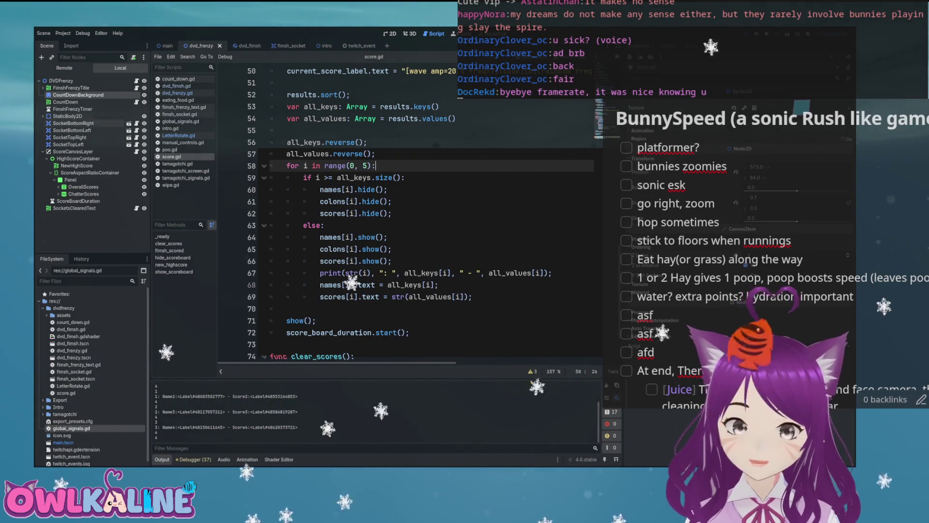
click(60, 81)
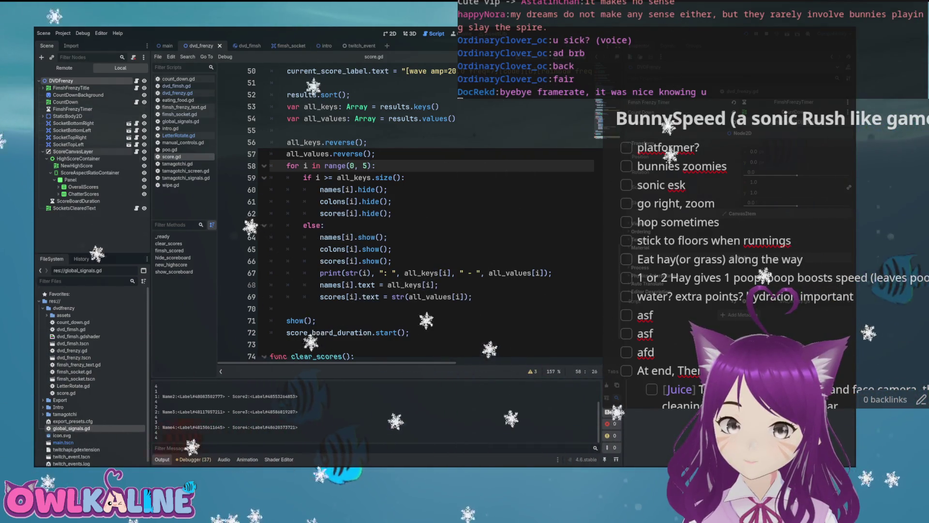
click(73, 152)
click(793, 102)
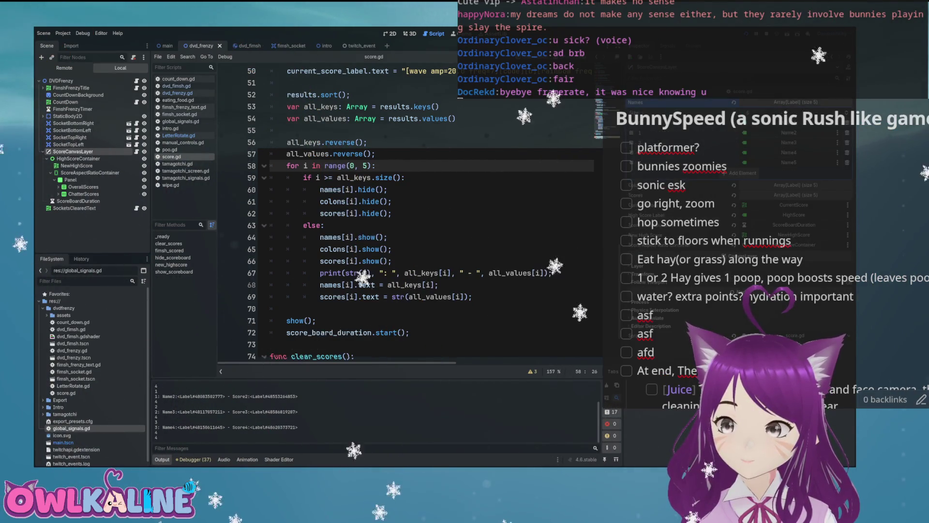
click(793, 102)
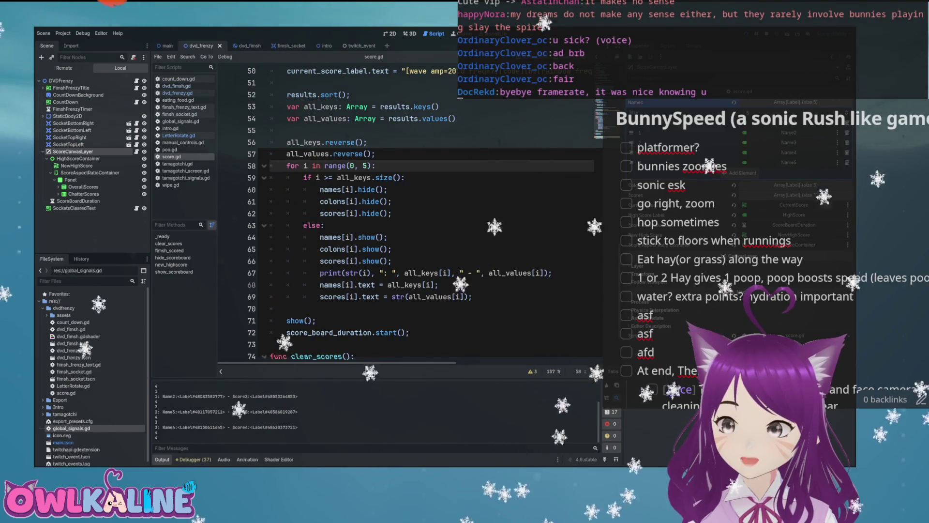
click(793, 112)
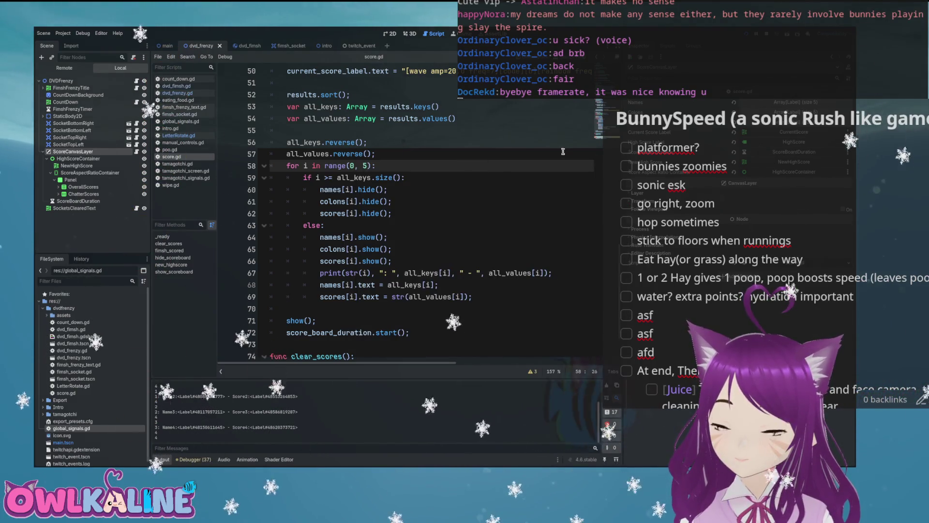
scroll(503, 169, up, 3)
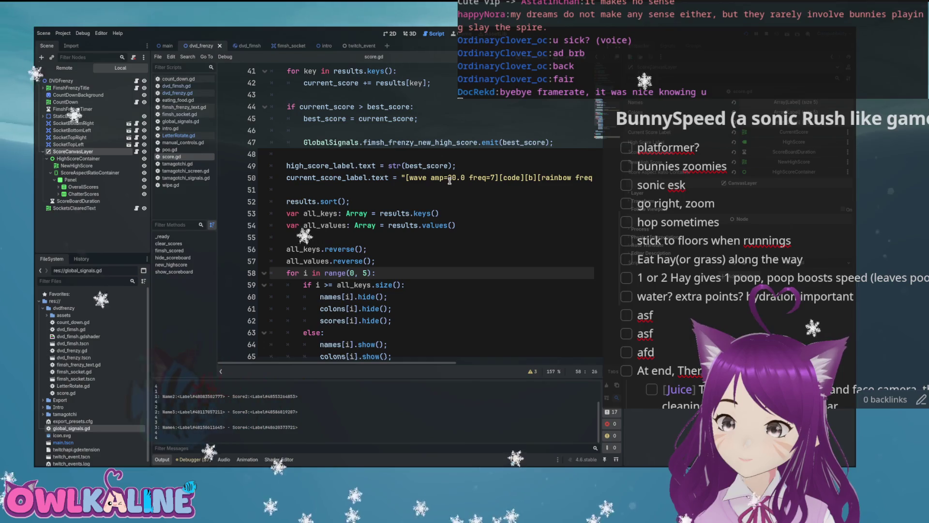
scroll(449, 180, up, 3)
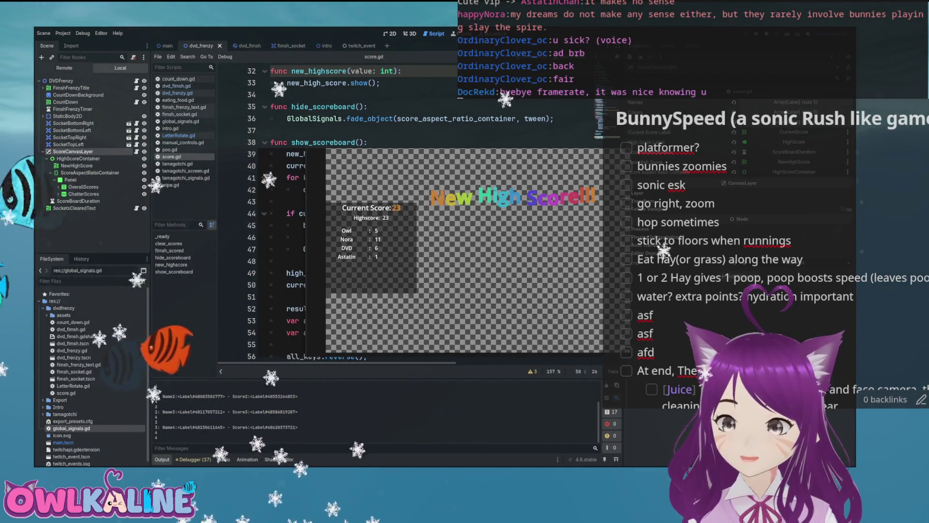
Close the running game and expand HBoxContainer to reveal the Name1–Name5 labels
key(F8)
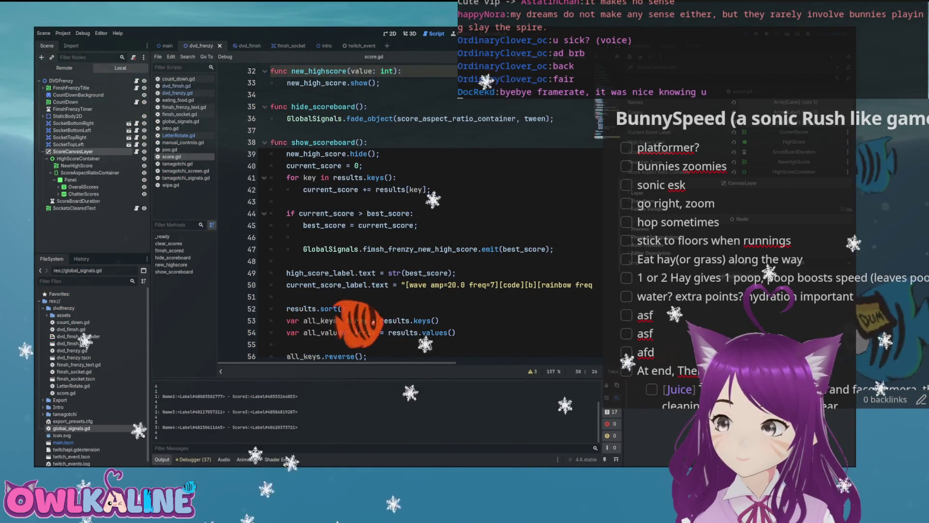
scroll(488, 204, up, 3)
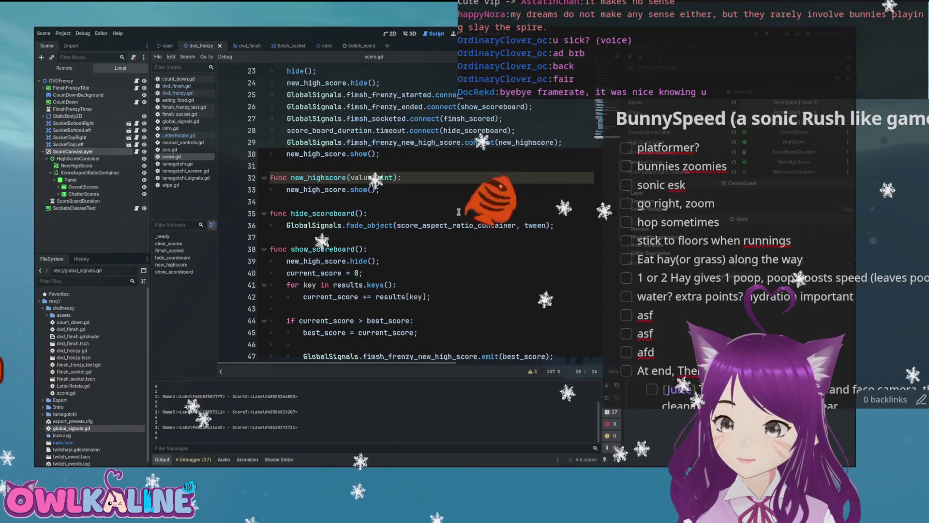
scroll(458, 212, up, 7)
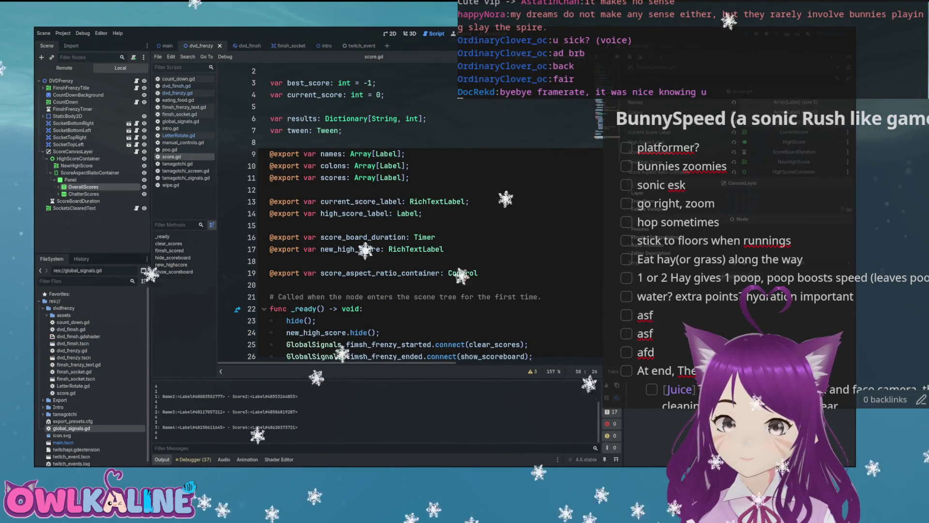
click(62, 200)
scroll(92, 193, down, 1)
click(66, 189)
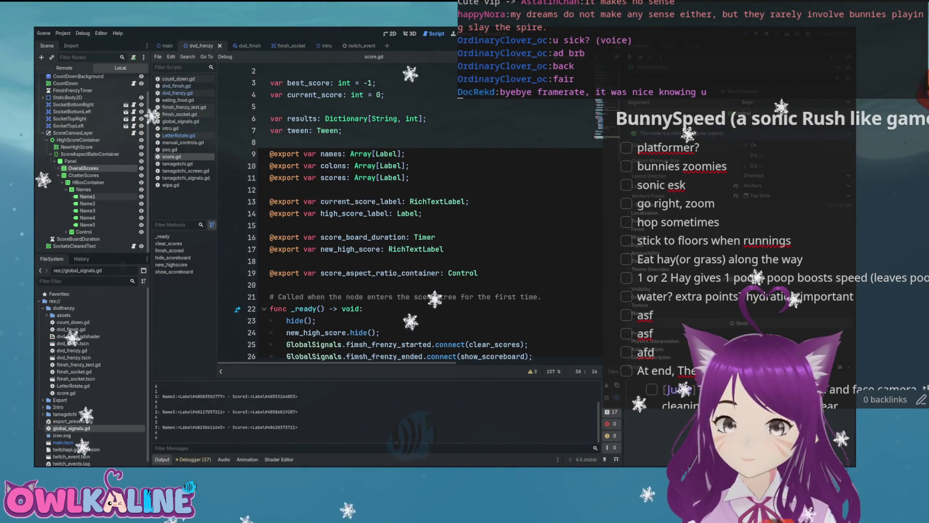
Collapse Names and Colon, expand Scores, and view the Score1–Score5 layout in 2D
click(70, 189)
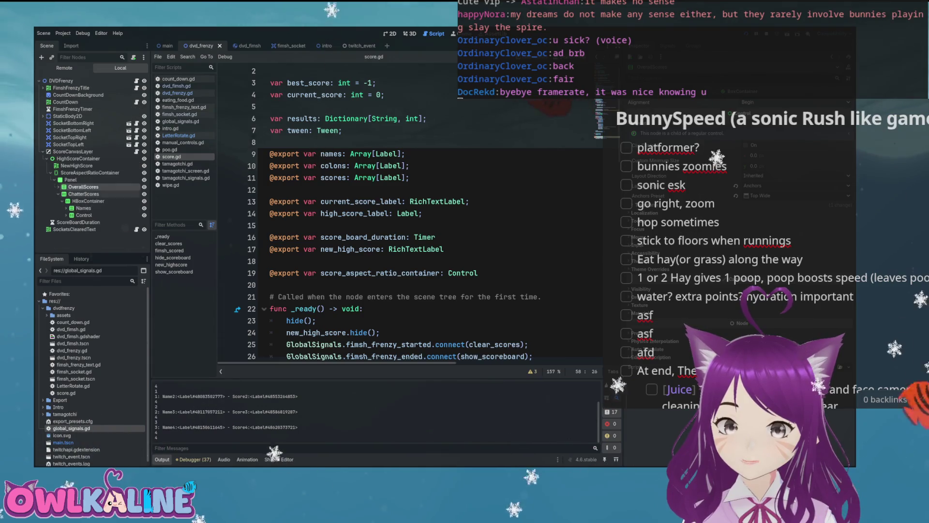
scroll(91, 204, down, 2)
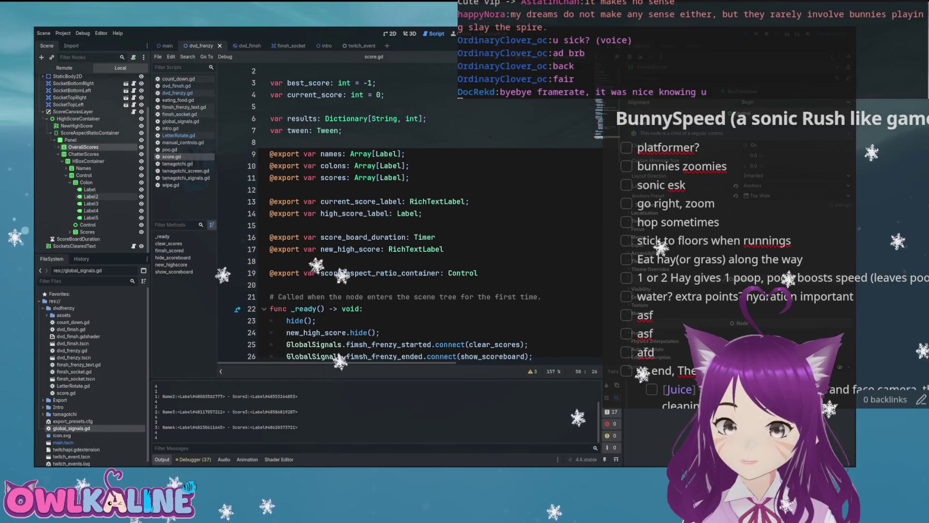
click(70, 182)
click(71, 232)
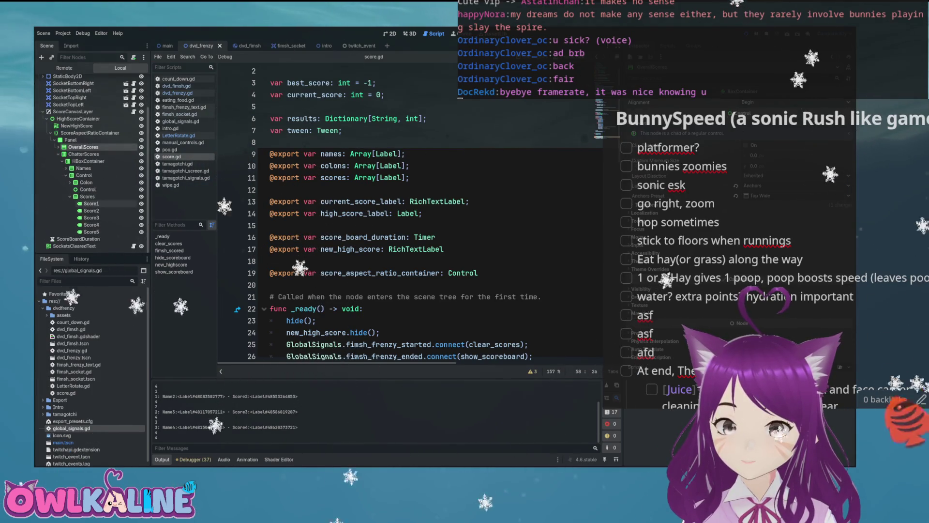
click(91, 225)
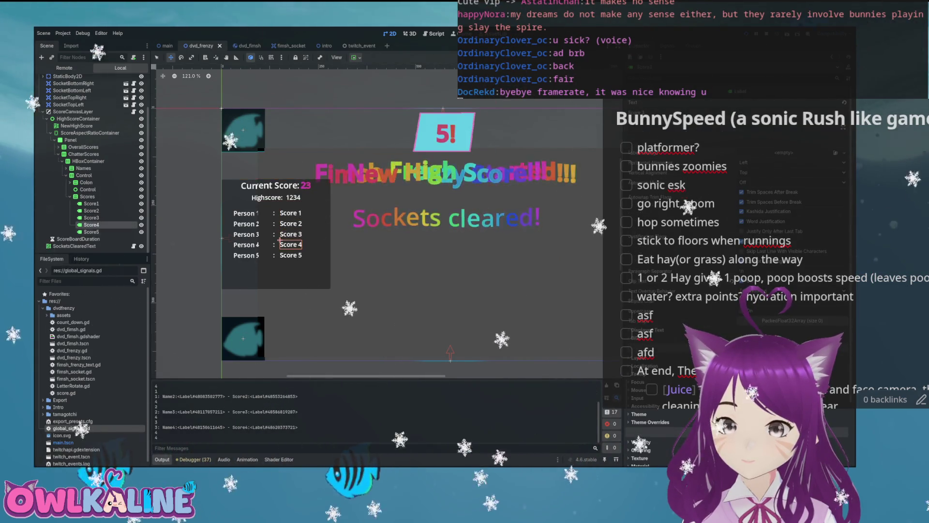
Select Score5, then its parent scoreboard Panel, and switch to dvd_frenzy.gd in the script editor
click(280, 252)
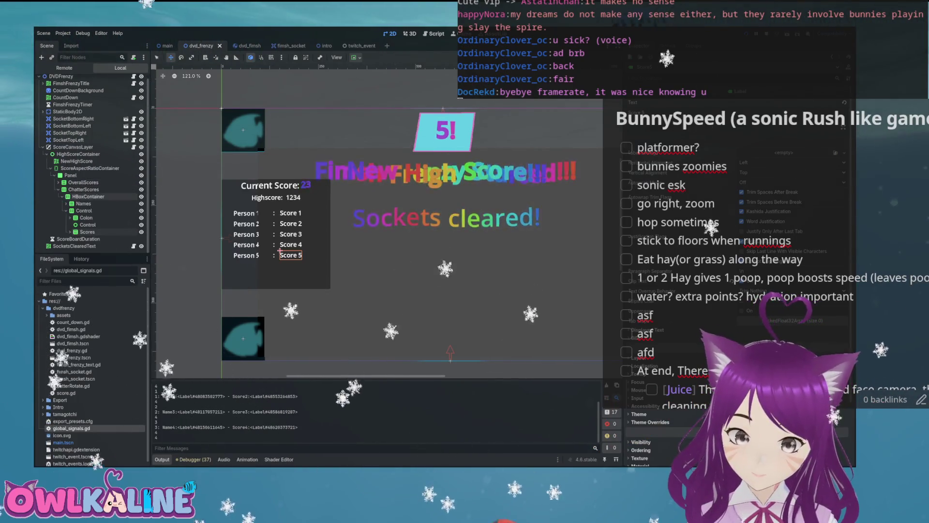
key(Left)
key(Left)
key(Left)
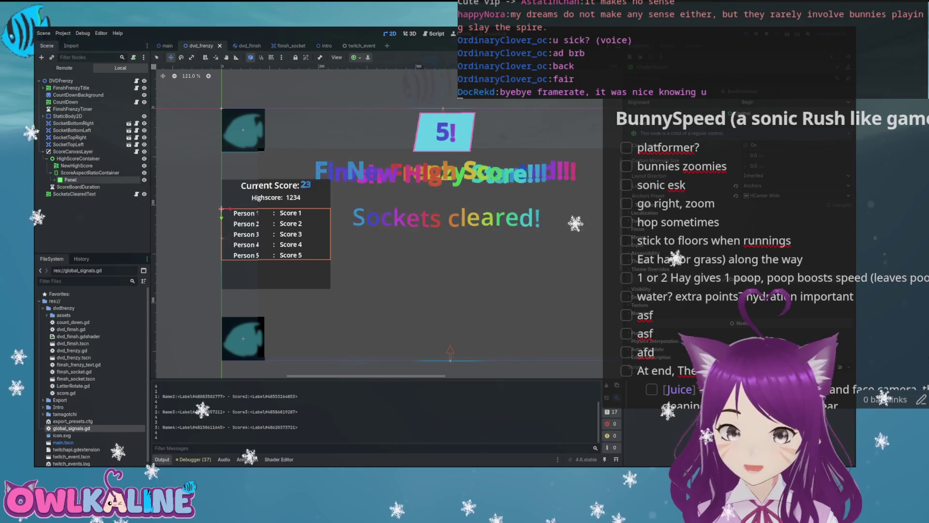
key(ctrl+F3)
scroll(378, 245, down, 10)
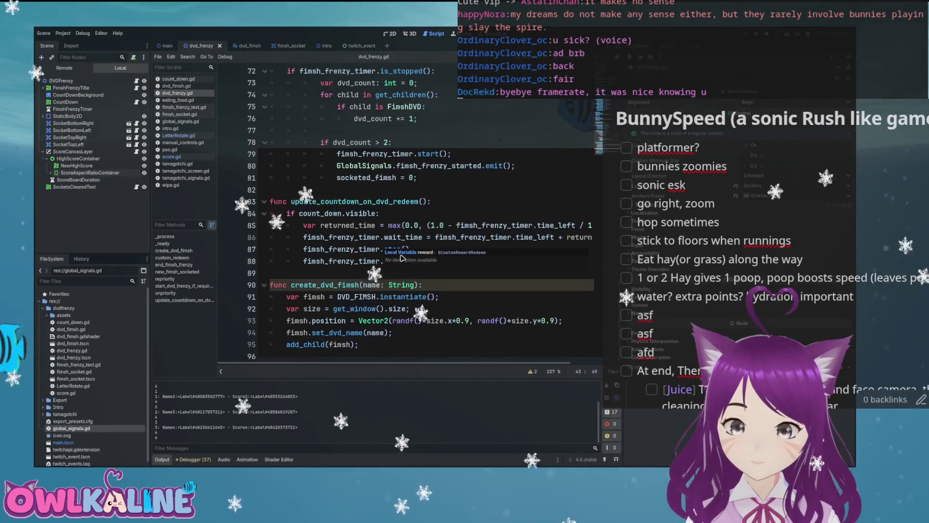
Place the caret on line 59 of dvd_frenzy.gd and run the game to trigger a frenzy
scroll(416, 159, up, 8)
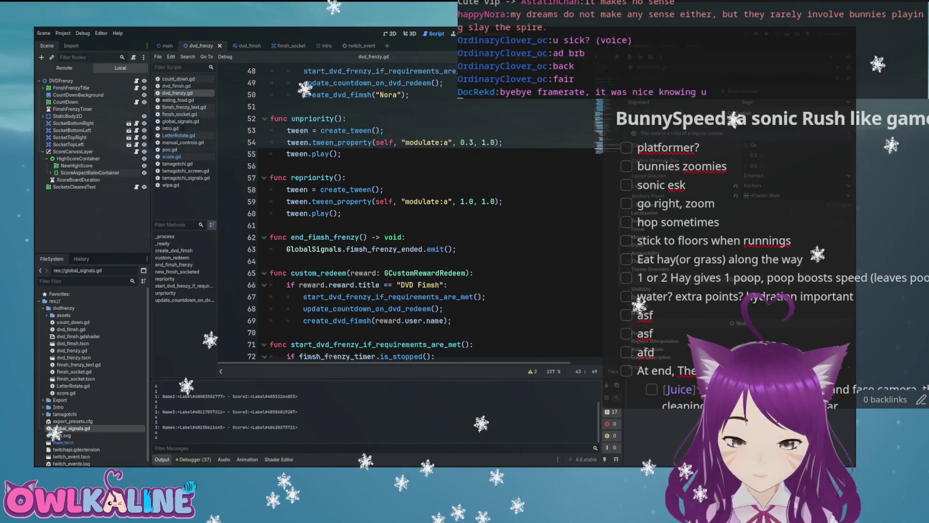
click(439, 202)
key(F5)
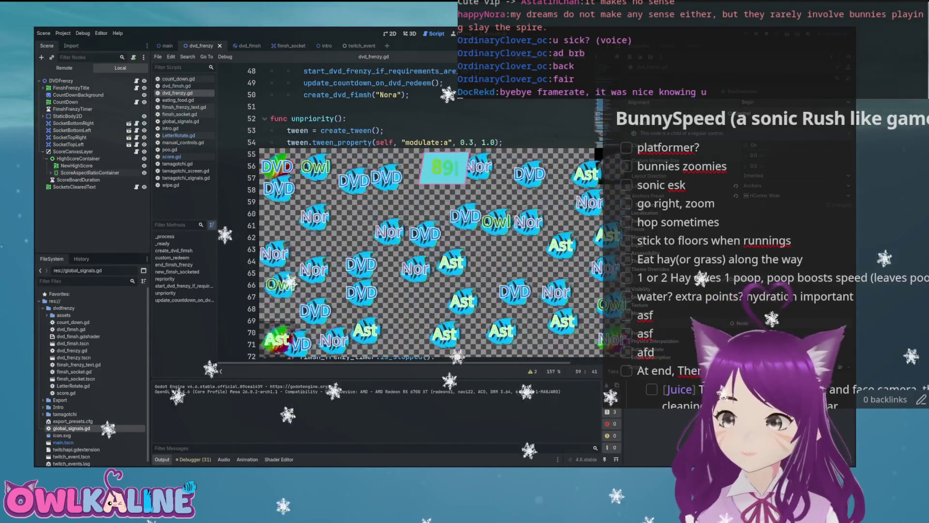
Stop the game, change the line-85 redeem countdown divisor from 120 to 60, and rerun
key(F8)
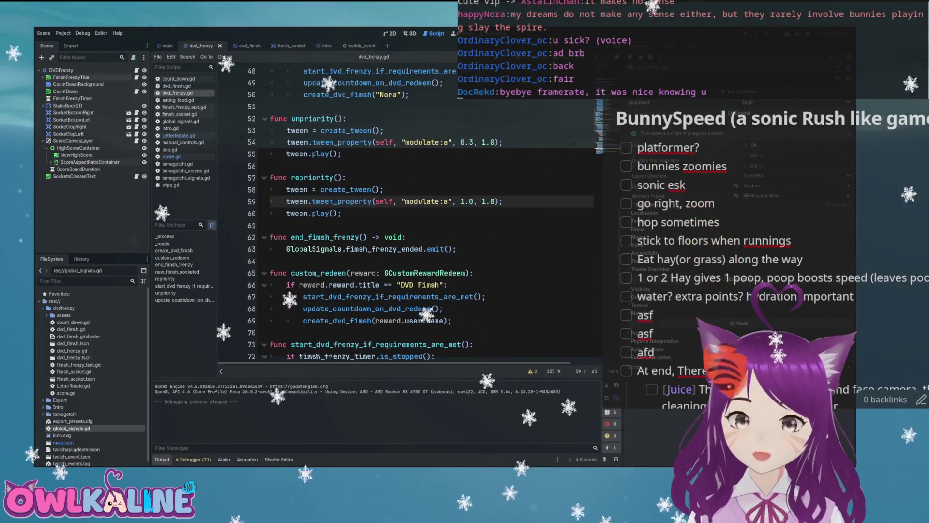
scroll(333, 186, down, 8)
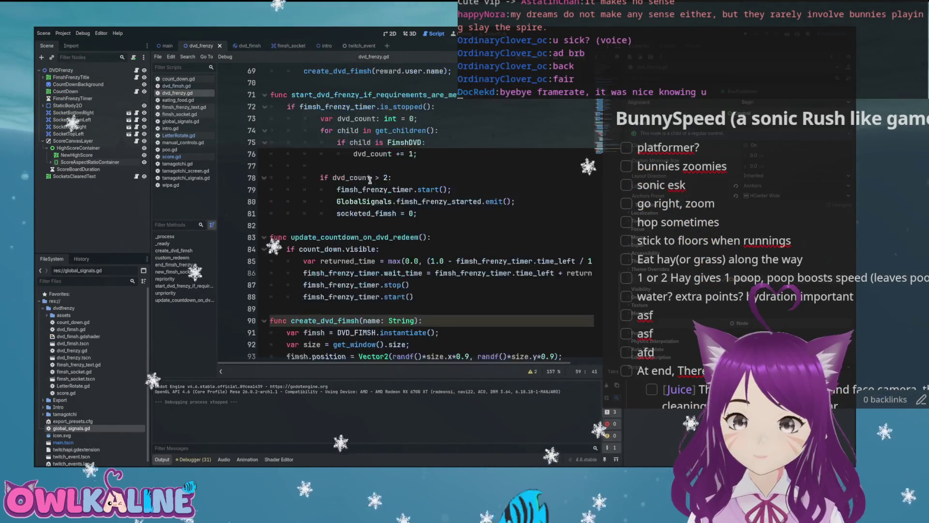
scroll(406, 208, right, 3)
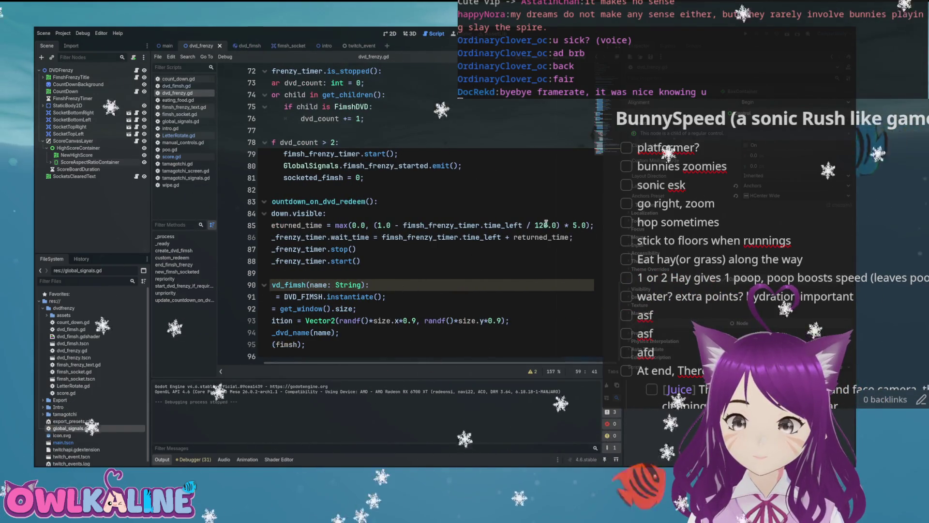
text(60)
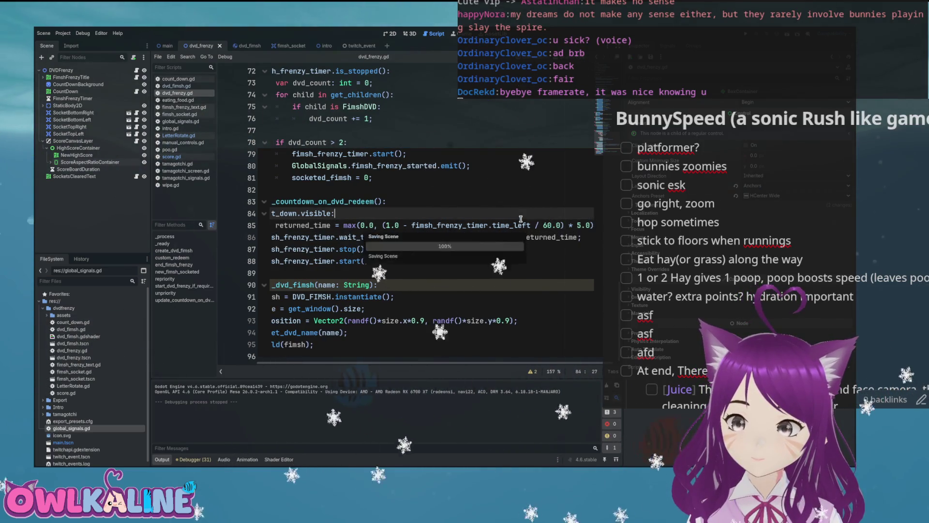
key(F5)
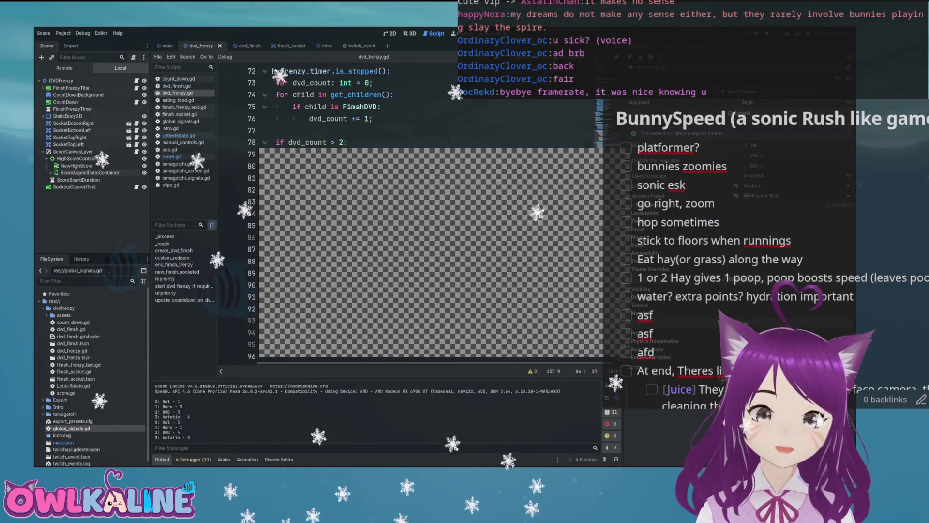
Stop the running game and open score.gd to the scoreboard loop
key(F8)
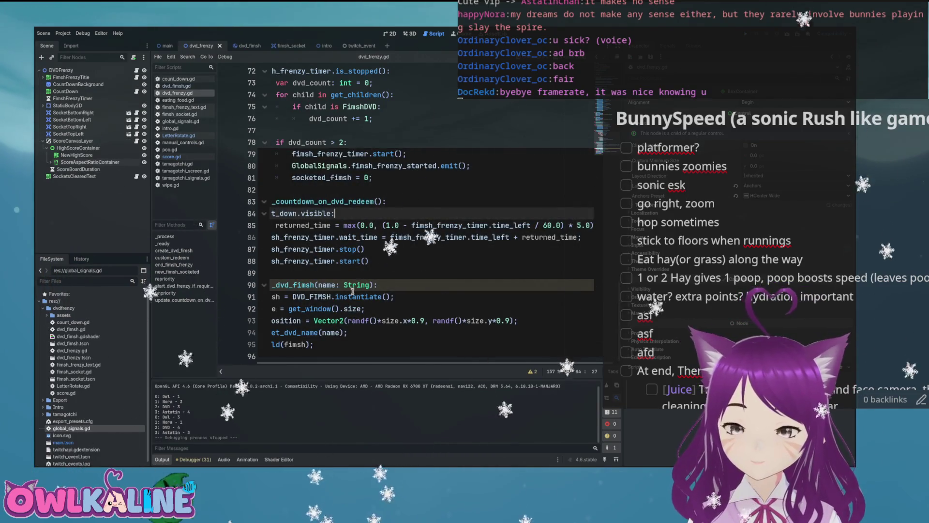
scroll(325, 250, left, 2)
scroll(326, 251, up, 5)
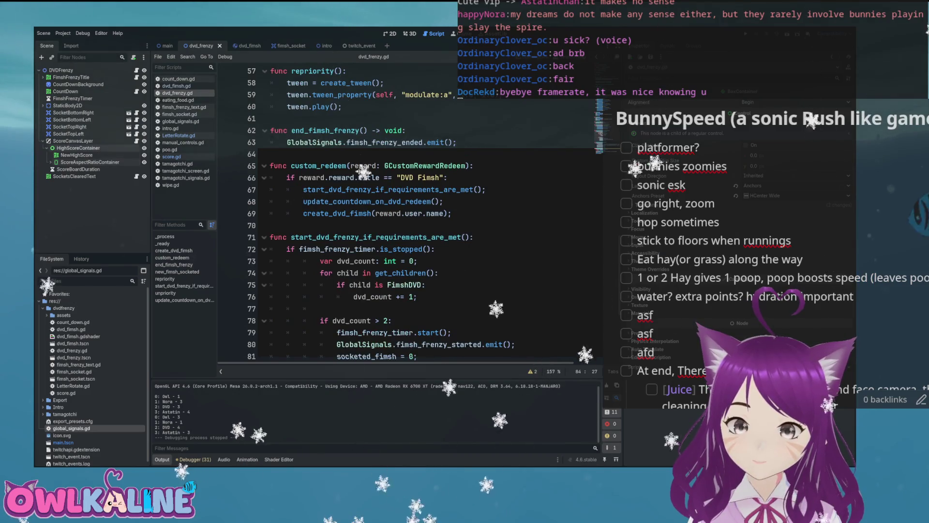
click(137, 176)
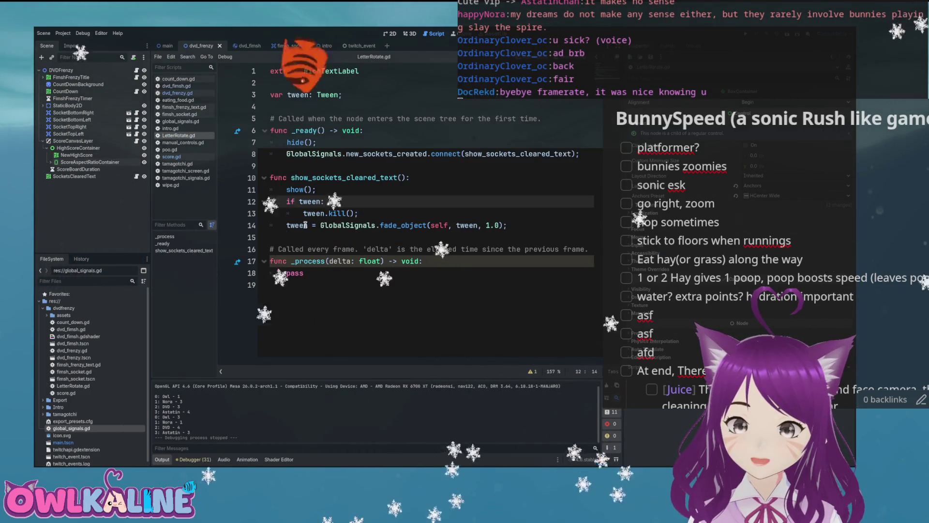
click(172, 156)
scroll(341, 222, down, 15)
scroll(342, 222, down, 3)
scroll(342, 222, up, 3)
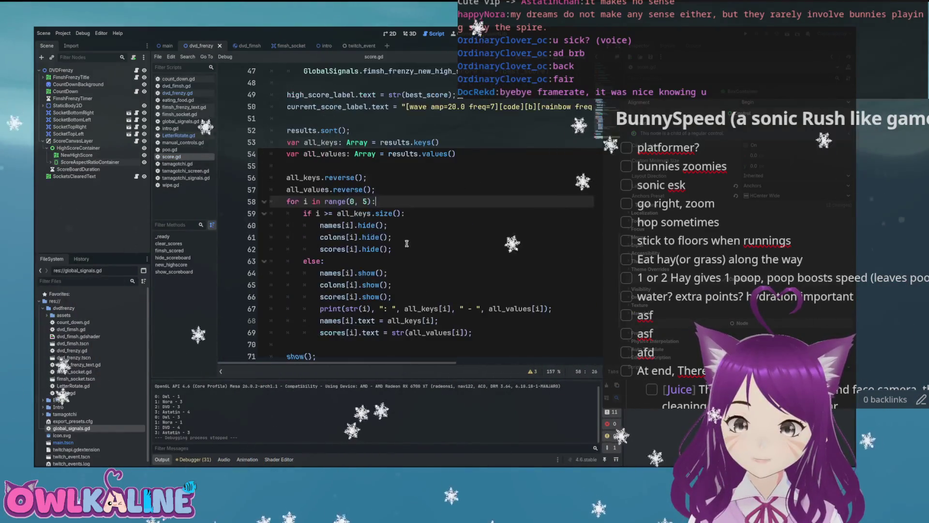
key(Down)
key(Down)
key(Down)
key(End)
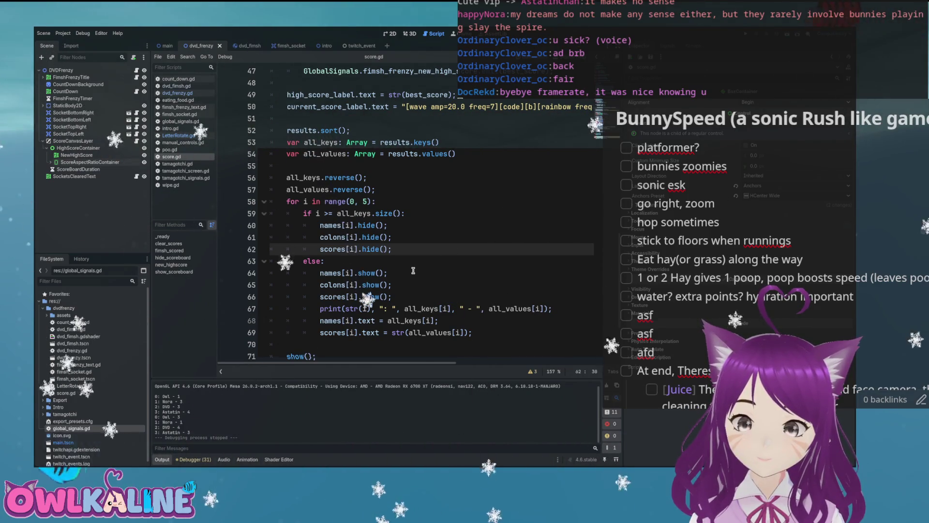
Select all_keys on line 68 and look up the sort documentation for results
double_click(404, 321)
scroll(387, 250, up, 1)
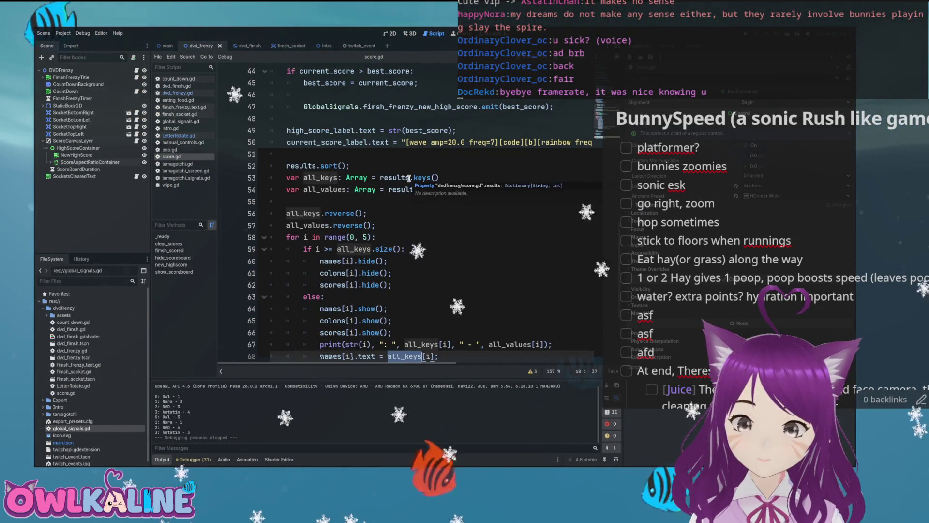
double_click(307, 165)
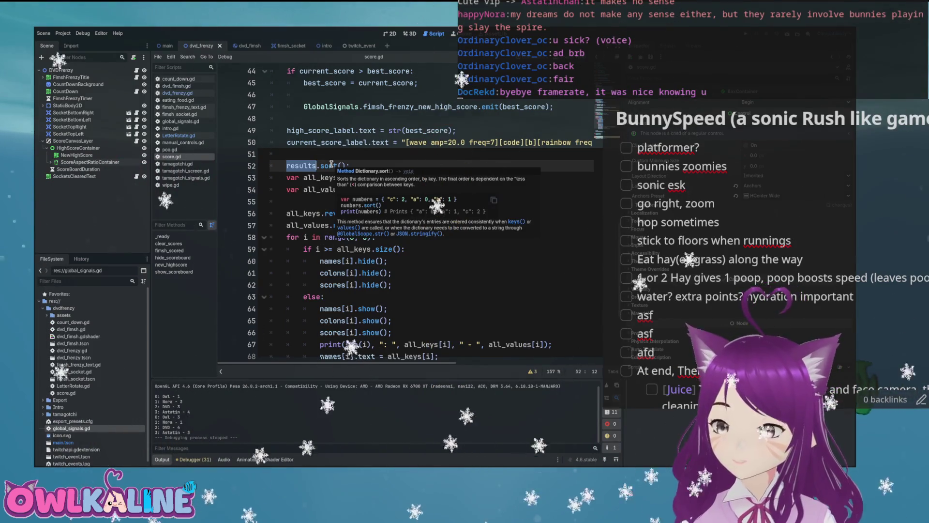
click(378, 167)
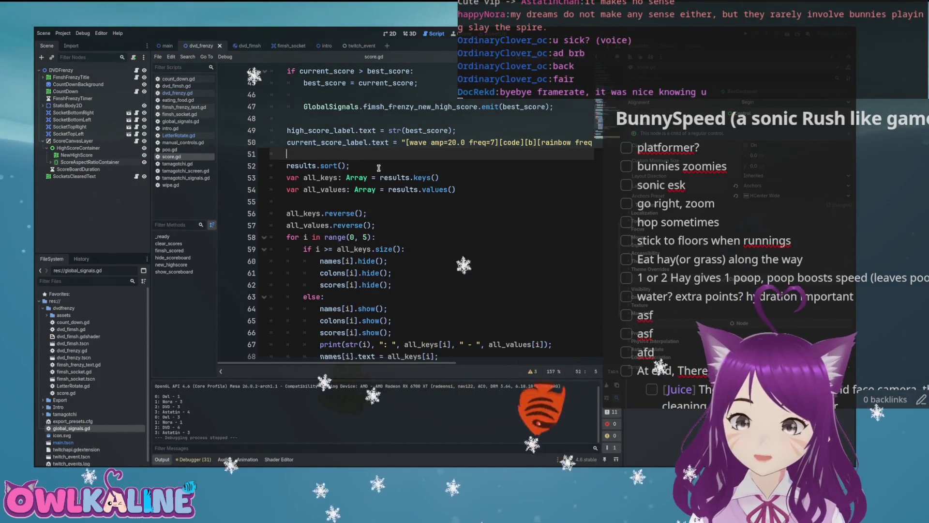
Add a new line 55 after the keys and values lines and start typing print(str(results
click(501, 188)
key(Return)
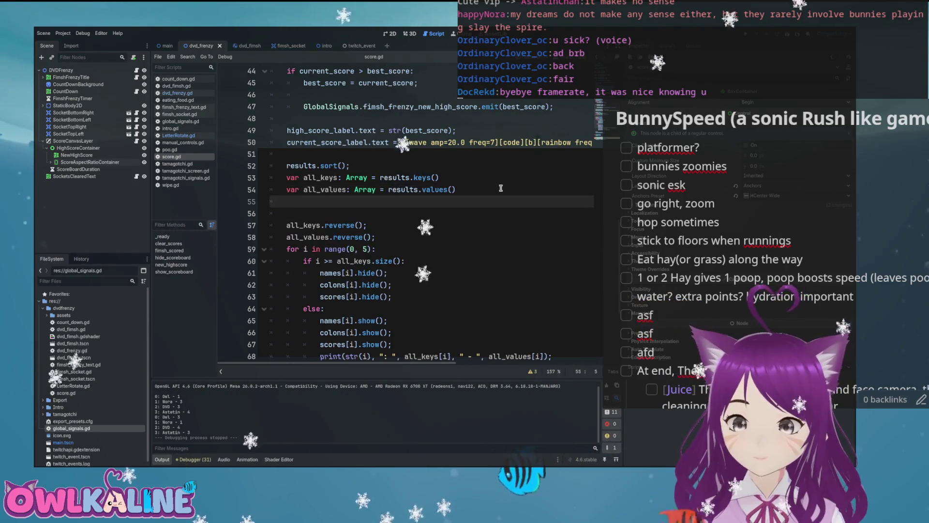
text(print(re)
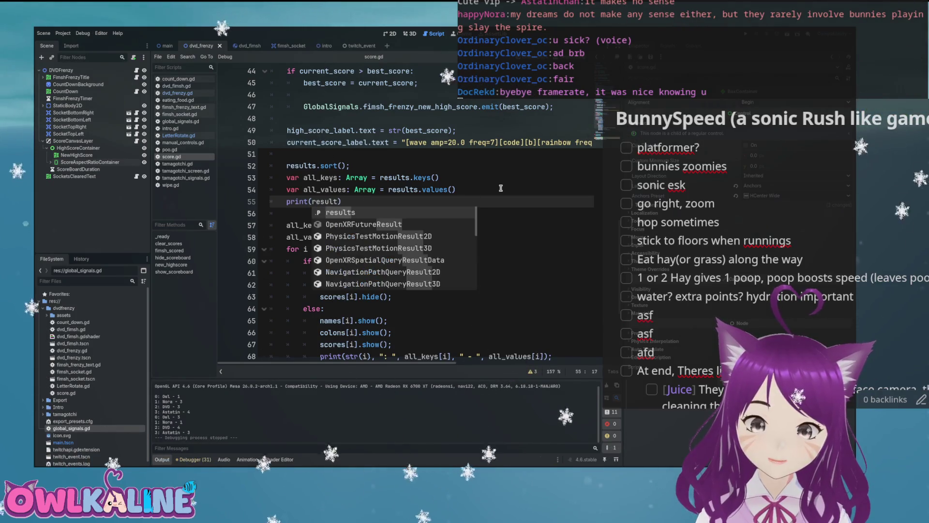
text(sults.)
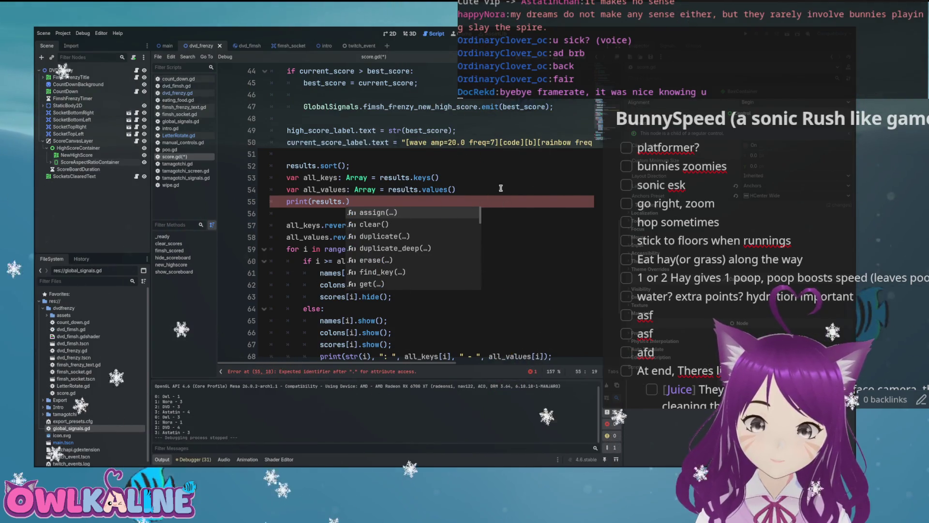
key(Down)
key(Down)
key(Down)
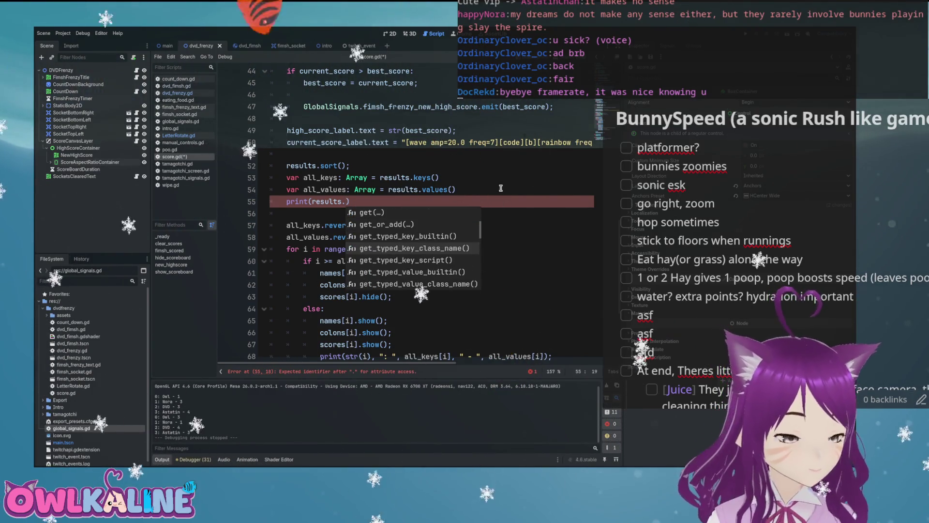
mouse_move(310, 166)
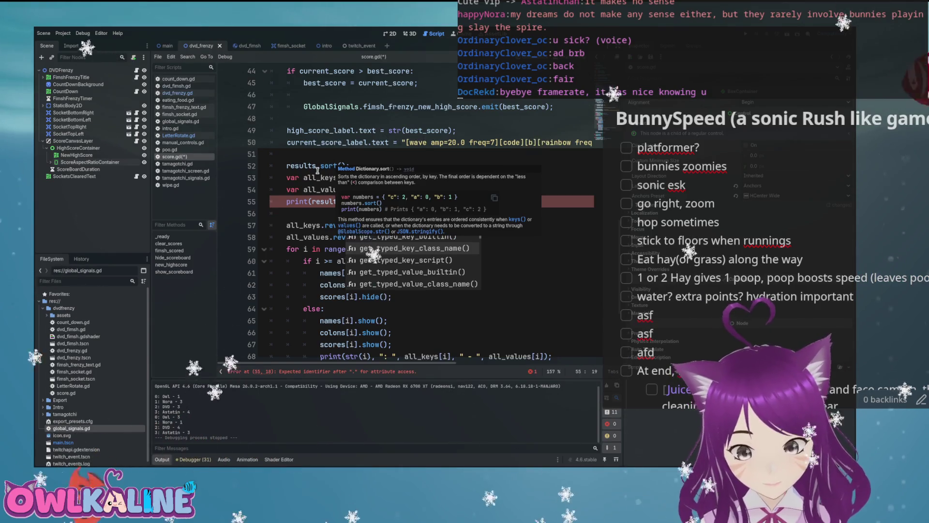
click(311, 202)
text(str()
key(End)
Complete line 55 as print(str(results)); and save score.gd
key(BackSpace)
key(BackSpace)
text()))
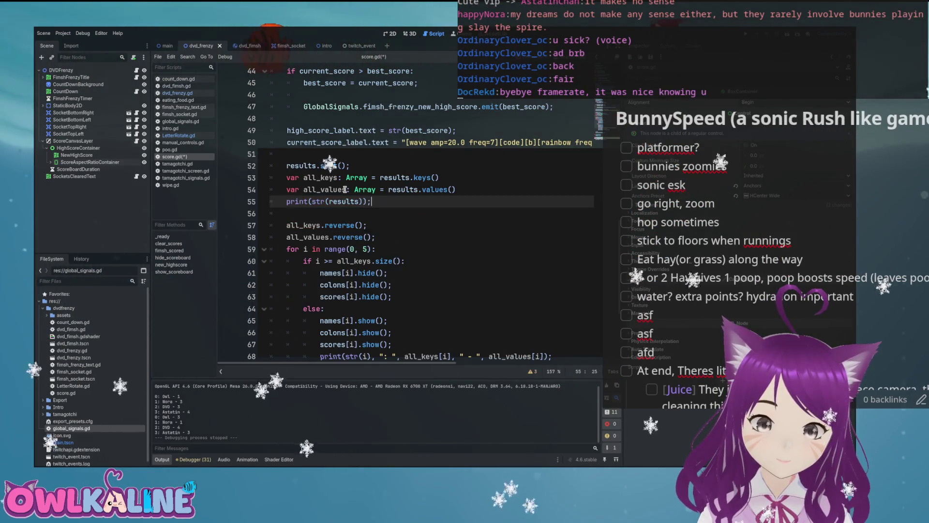
key(Return)
key(ctrl+s)
Add print(str(all_keys)); and print(str(all_values)); lines beneath the results print
text(print(str())
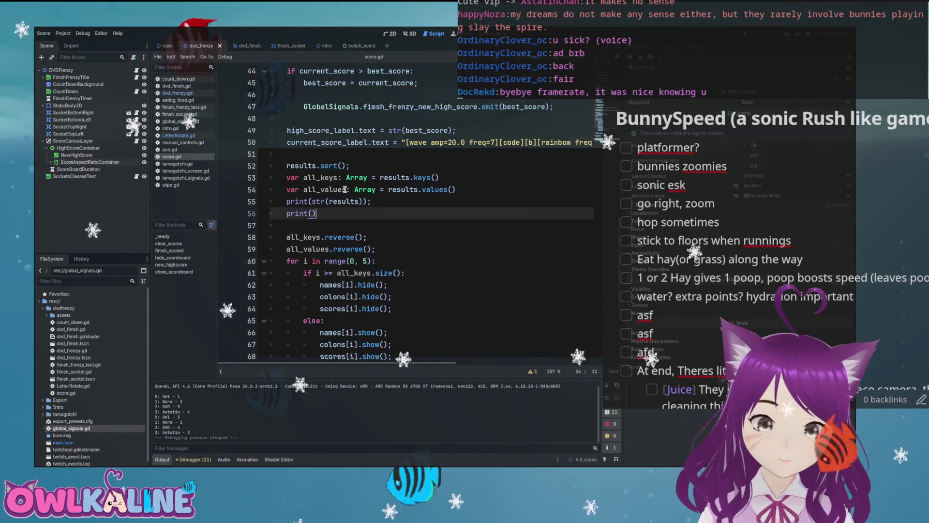
text(all_keys)
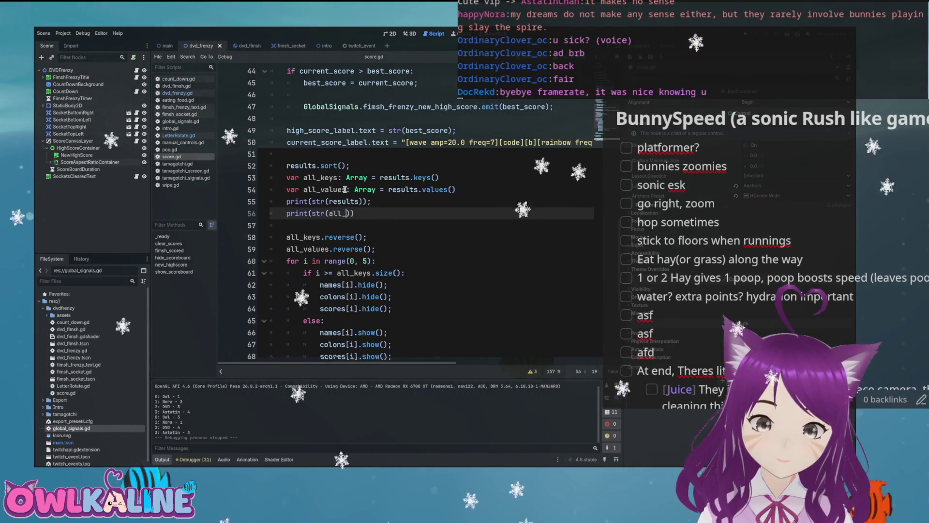
text());)
key(Return)
text(print()
text(str(all_valu)
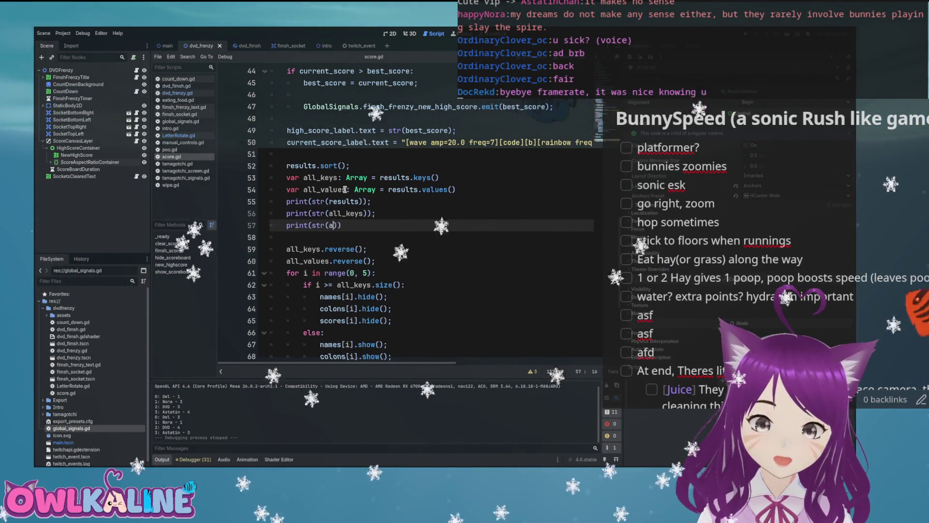
text(es))
key(Delete)
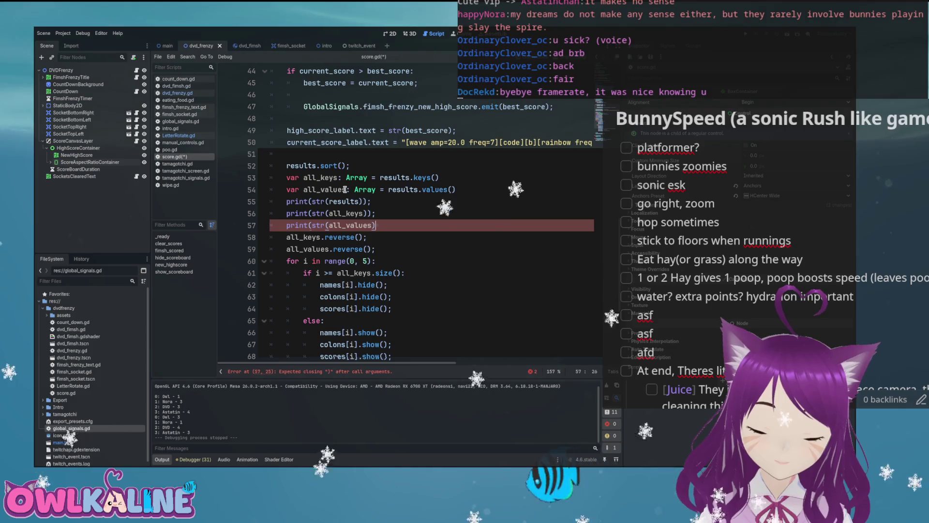
text();)
key(Return)
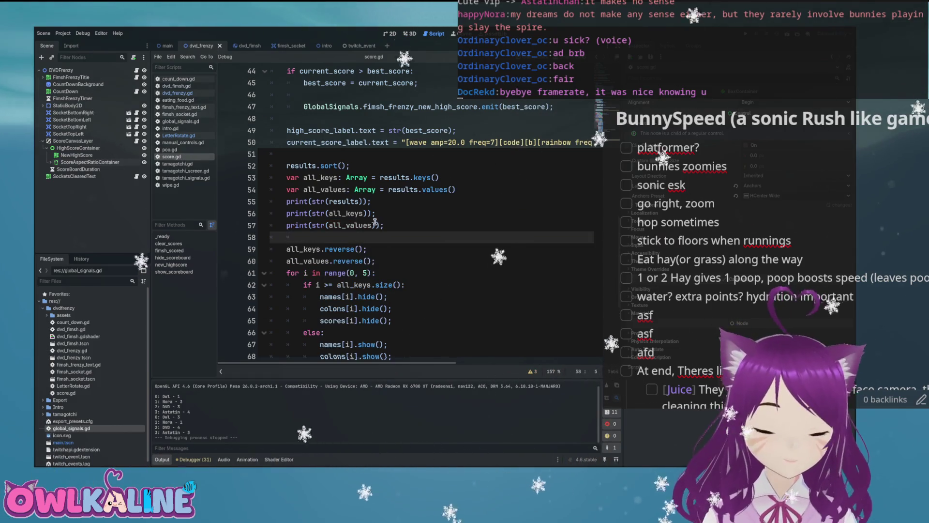
scroll(373, 222, down, 5)
scroll(406, 227, up, 4)
click(406, 227)
key(Up)
key(Up)
key(Up)
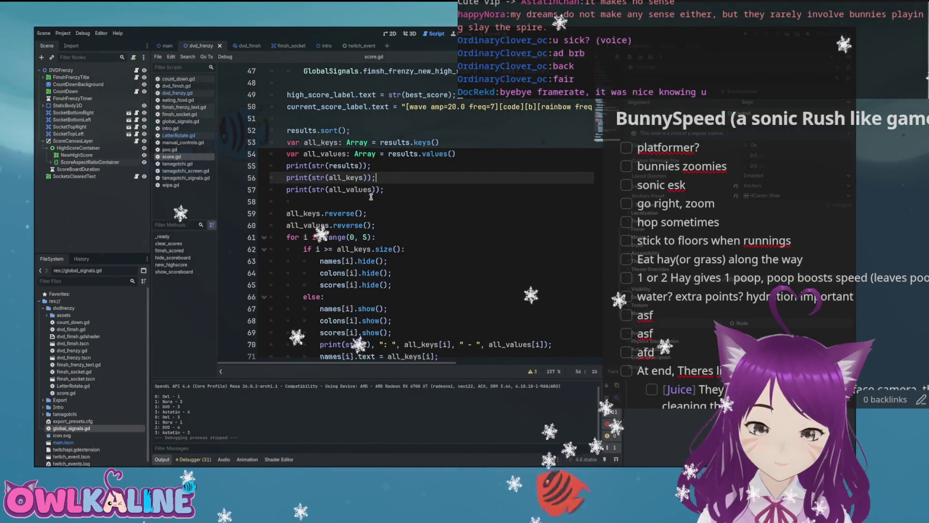
Back in dvd_frenzy.gd, change the ui_left check on line 39 to ui_down
key(alt+Left)
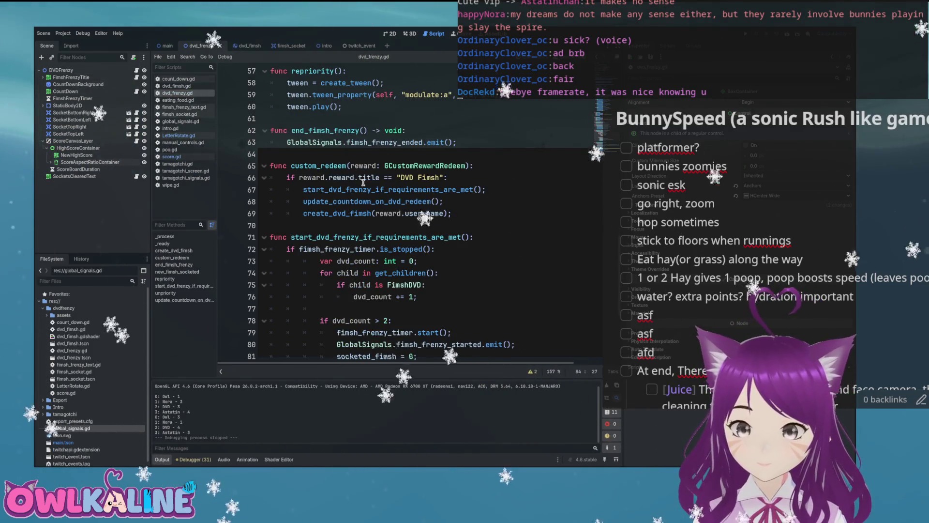
scroll(363, 182, up, 10)
scroll(363, 182, down, 3)
click(440, 273)
key(Return)
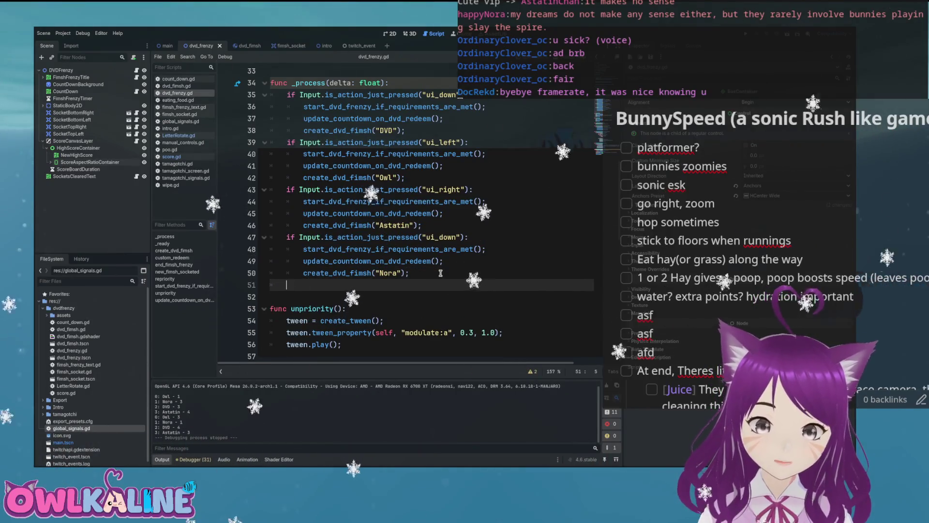
key(Up)
key(Up)
key(Up)
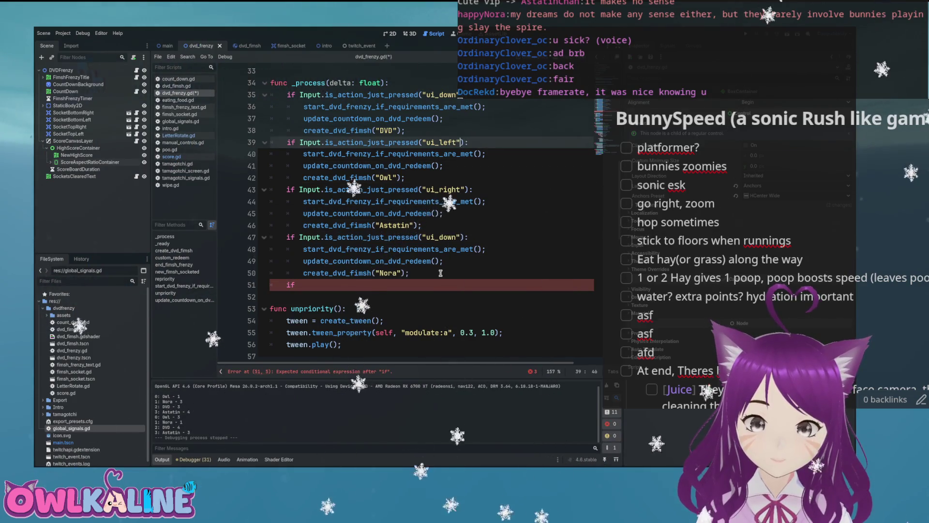
text(down)
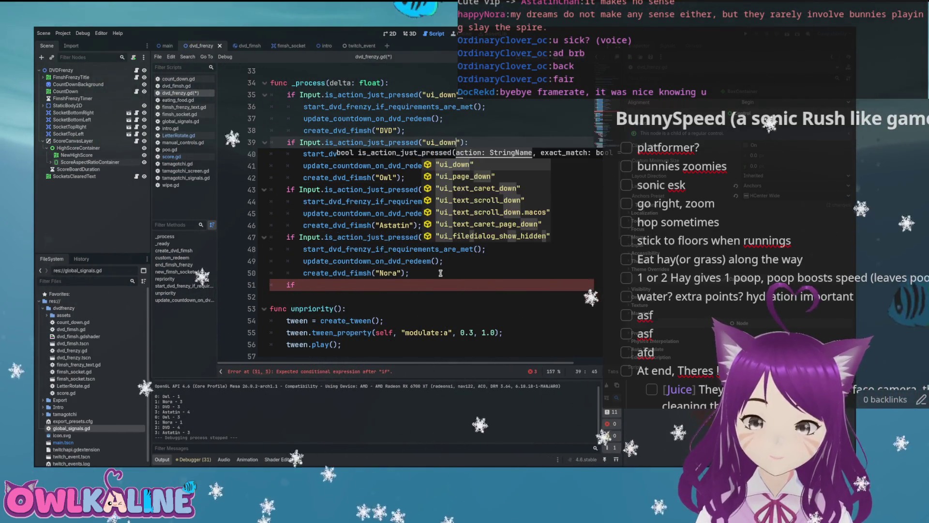
key(Return)
Delete the ui_right if-block and the duplicate ui_down check with its calls
click(388, 119)
scroll(449, 151, up, 2)
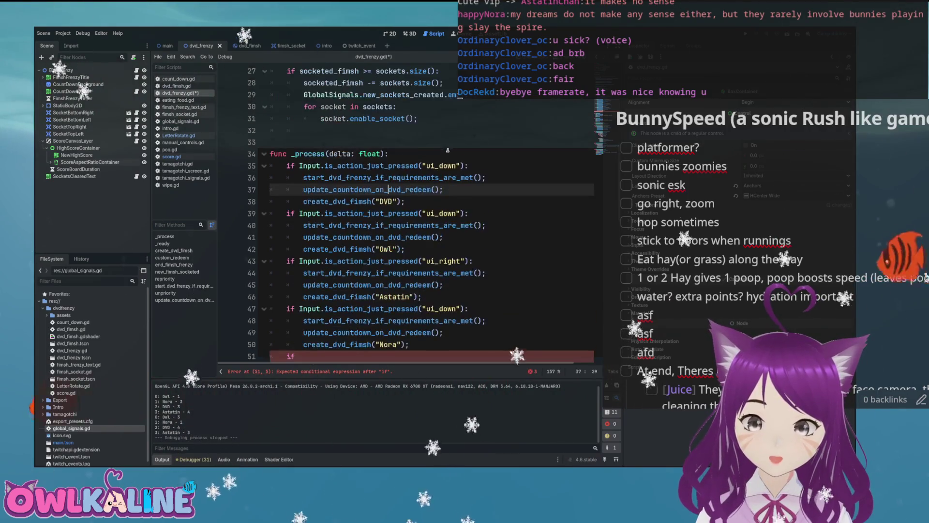
scroll(446, 284, down, 1)
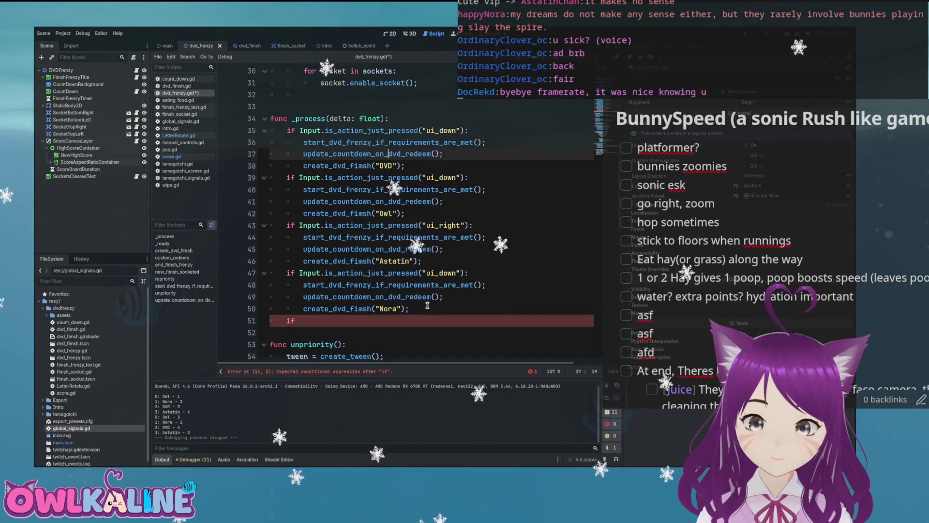
click(380, 237)
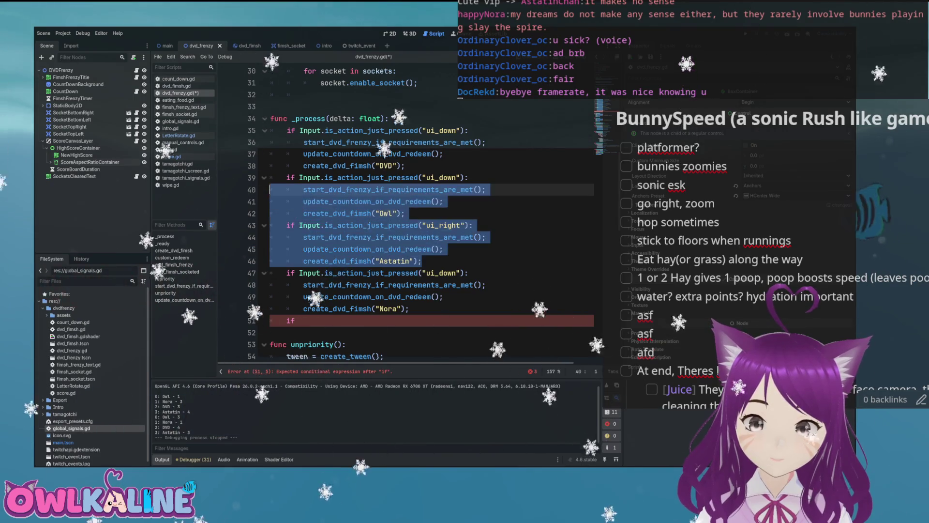
drag(271, 225, 271, 261)
key(BackSpace)
mouse_move(444, 201)
mouse_down()
mouse_move(323, 189)
mouse_move(411, 166)
mouse_up()
key(BackSpace)
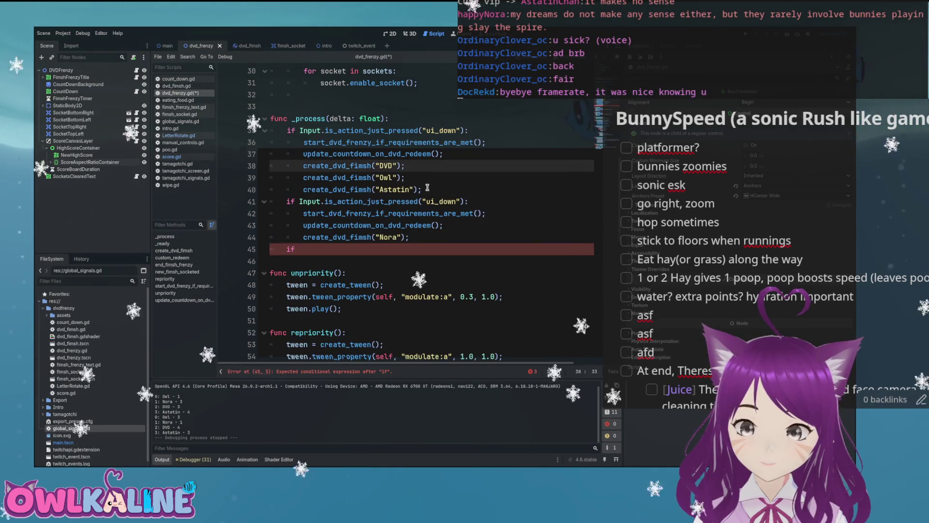
Move the create_dvd_fimsh("Nora") line up under Astatin and delete the stray blank line and if
click(412, 189)
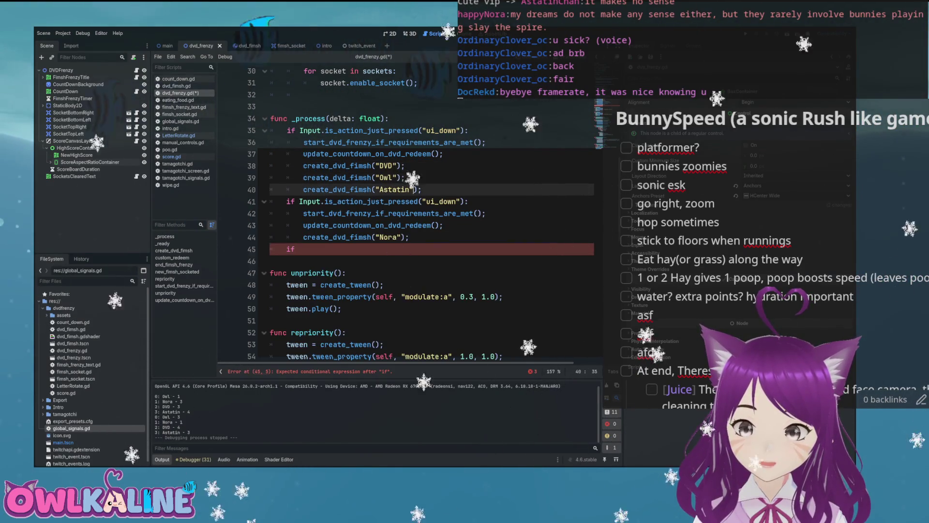
scroll(426, 219, down, 1)
drag(410, 201, 306, 200)
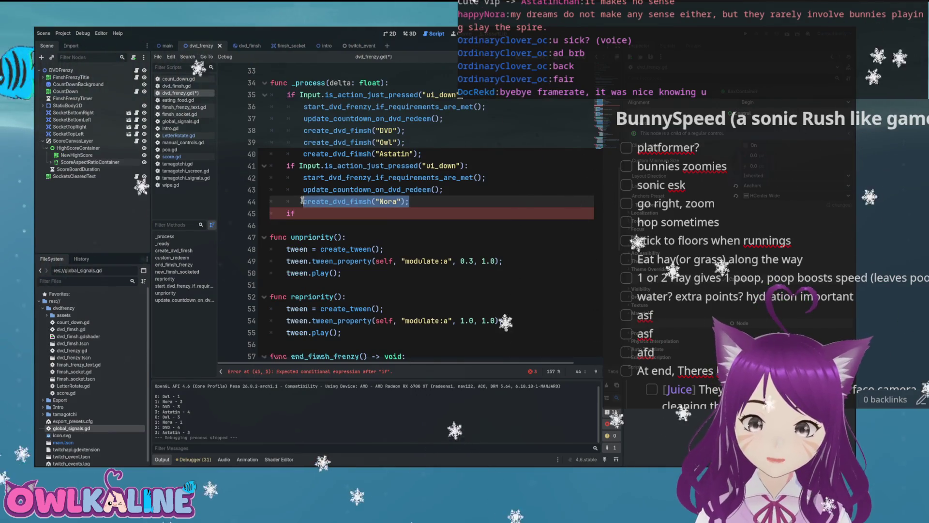
key(alt+Up)
key(alt+Up)
key(alt+Up)
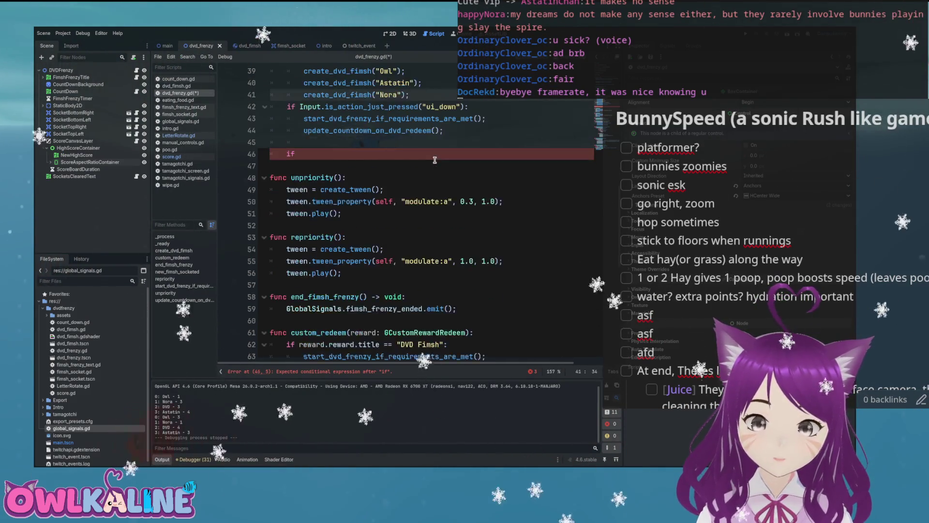
key(Return)
drag(299, 237, 258, 222)
key(BackSpace)
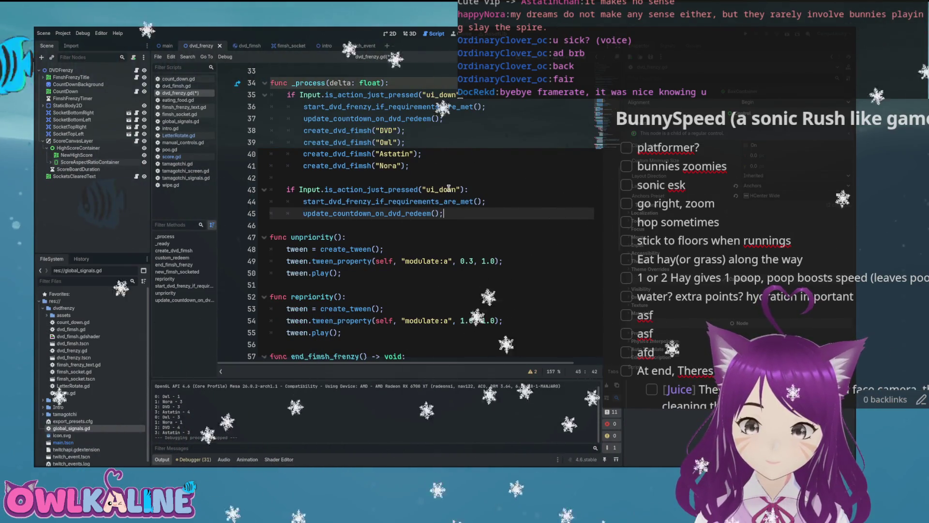
Change the second input check from ui_down to ui_up and delete its old start and countdown body lines
double_click(448, 189)
text(i_up)
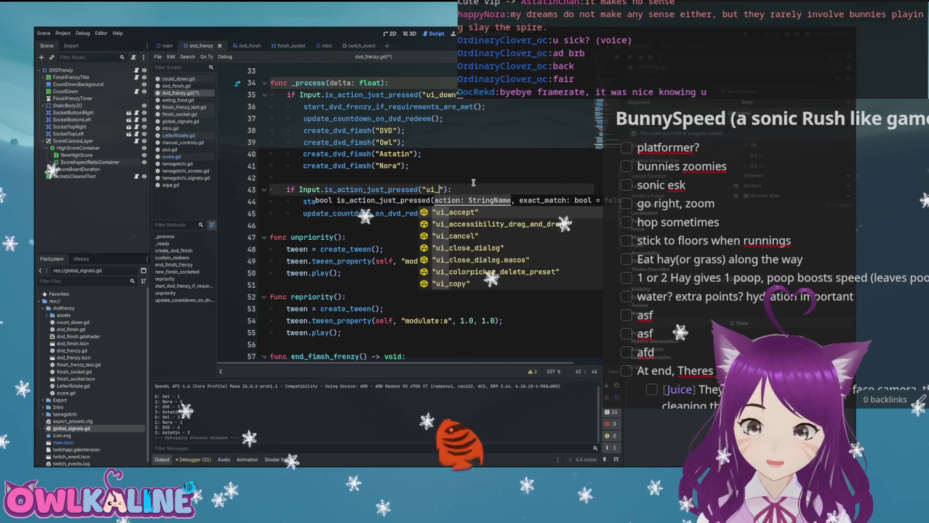
key(Return)
key(Down)
key(Down)
key(End)
key(shift+Up)
key(shift+Home)
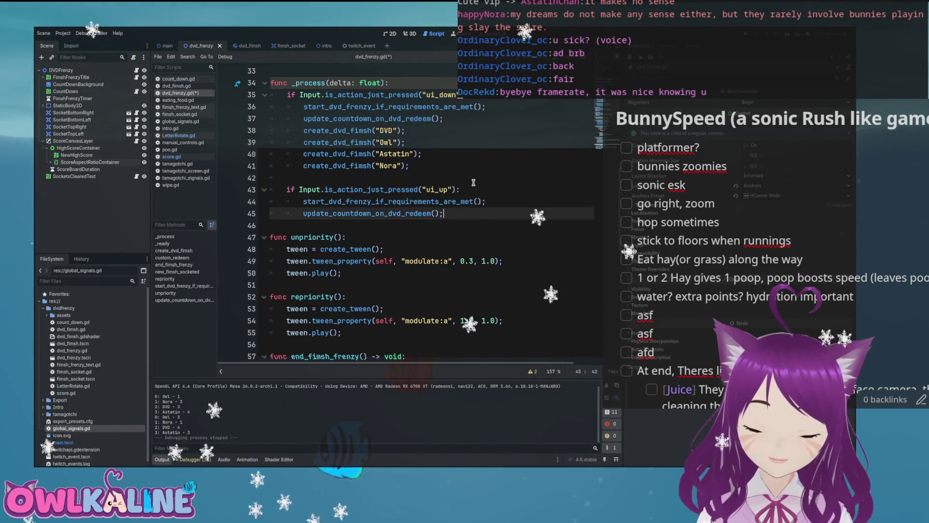
key(BackSpace)
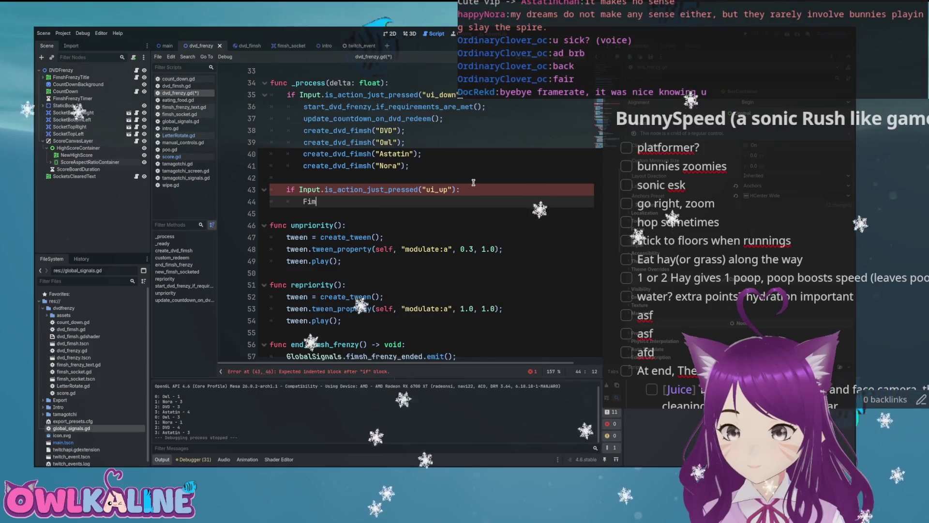
In the ui_up branch, set fimsh_frenzy_timer.wait_time = 1.0
text(Fims)
key(Return)
text(.)
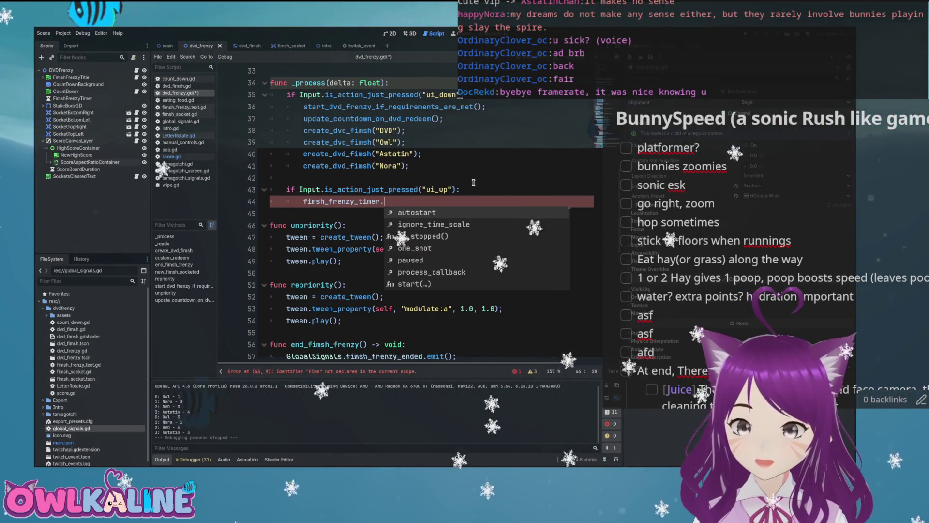
key(Down)
key(Down)
key(Down)
key(Down)
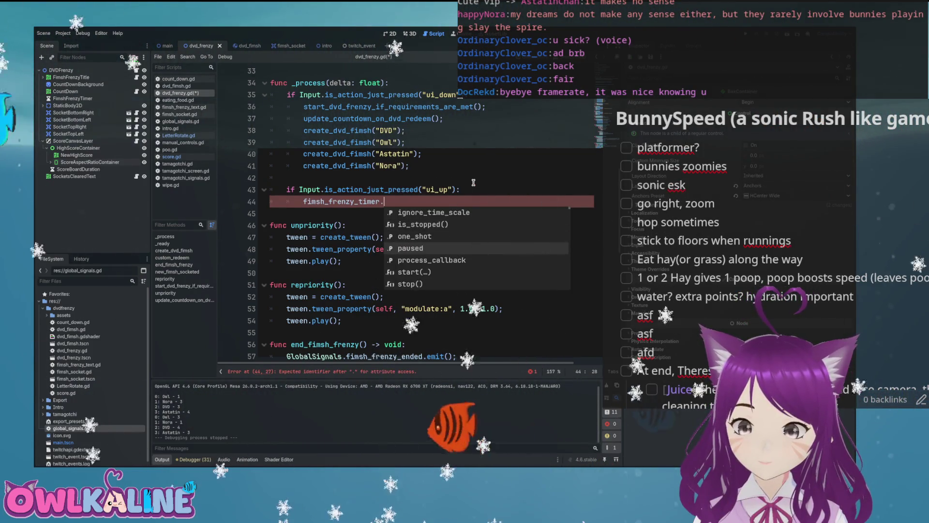
text(wa)
key(Return)
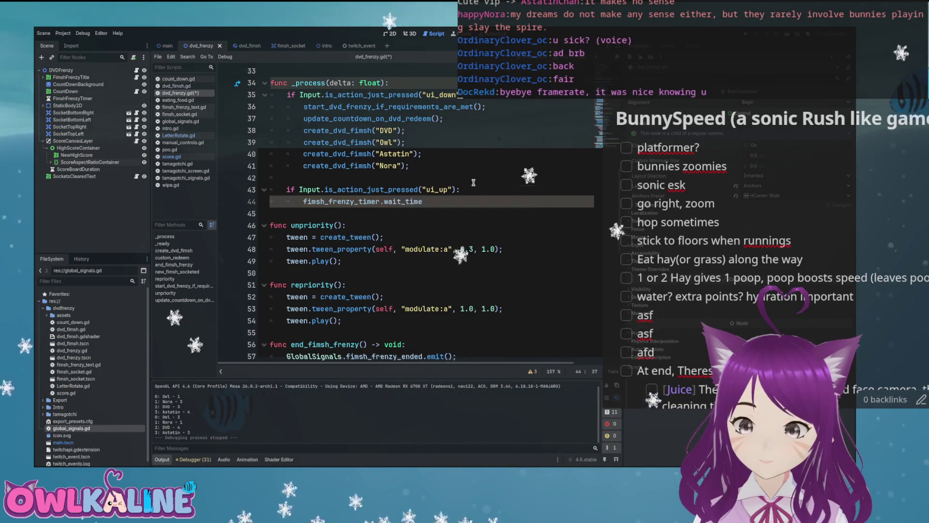
text( = 1.0;)
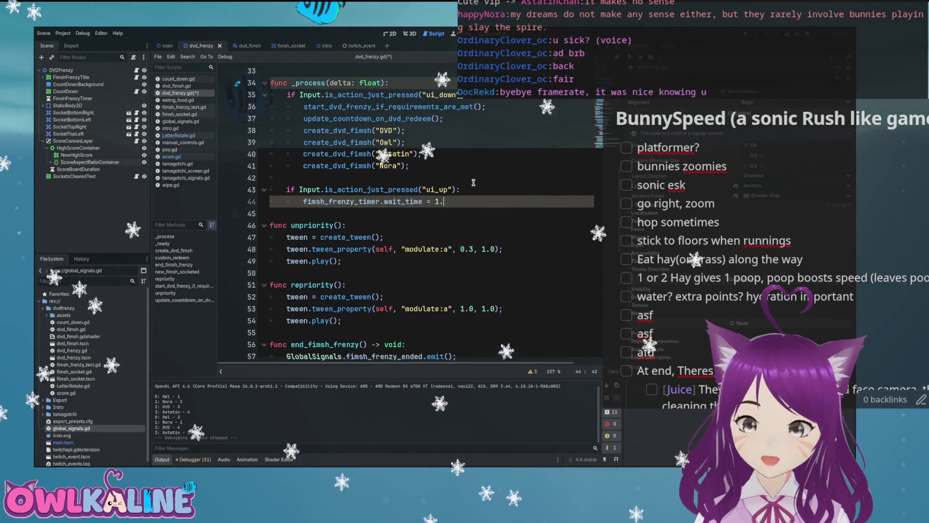
key(Return)
Add a fimsh_frenzy_timer.reset() call below it and run the scene with F6
text(fims)
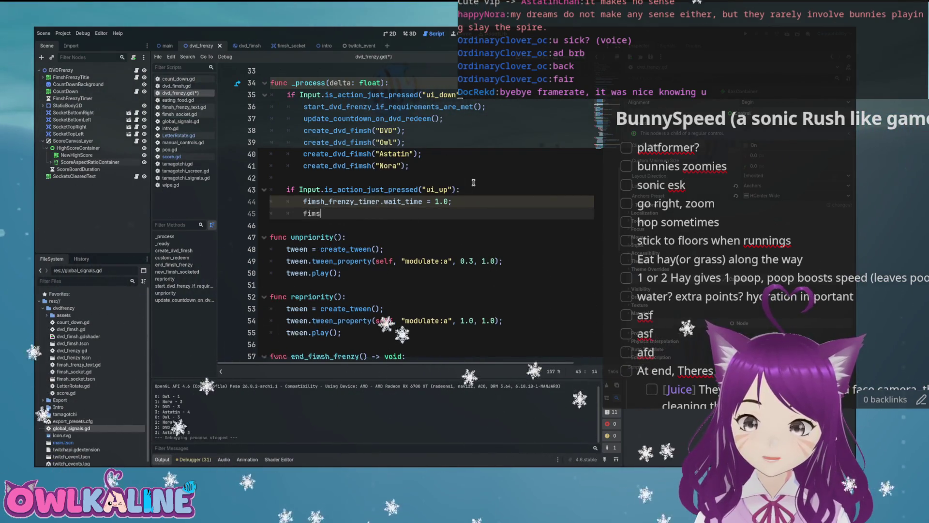
text(h_fr)
key(Return)
text(.r)
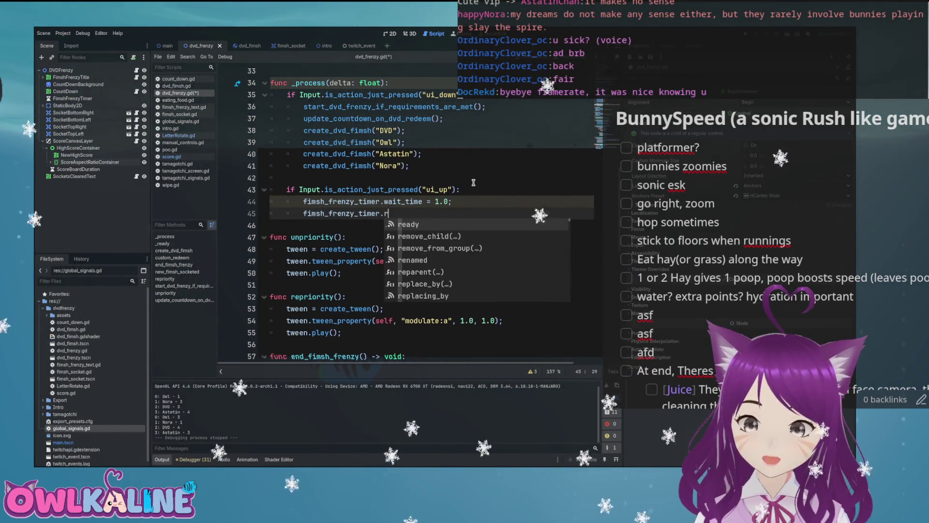
text(es)
text(et)
key(Return)
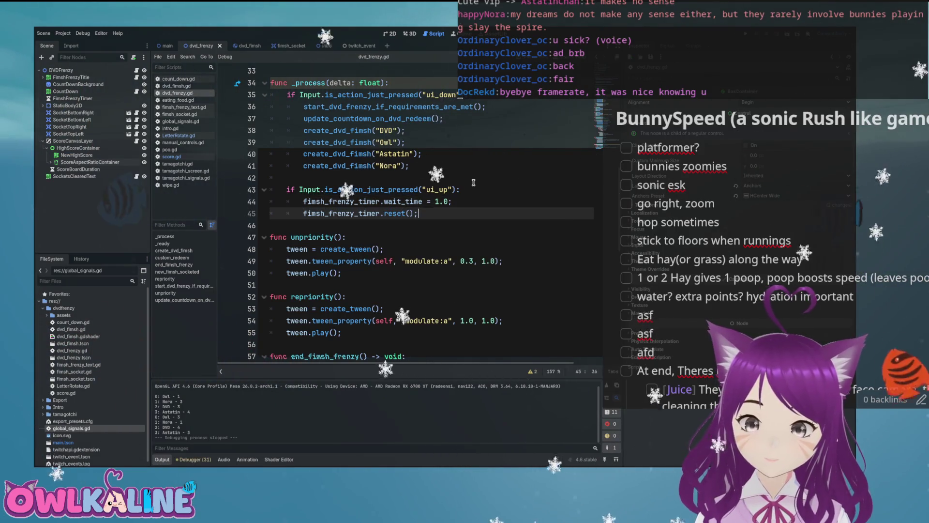
key(F6)
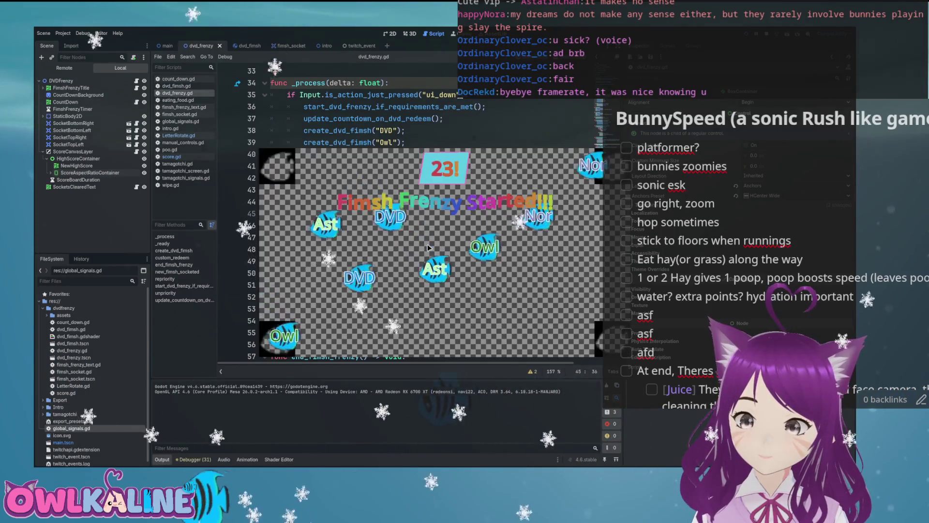
Press the debug arrow key in the running game to restart the frenzy timer, then stop the game after the error
key(Down)
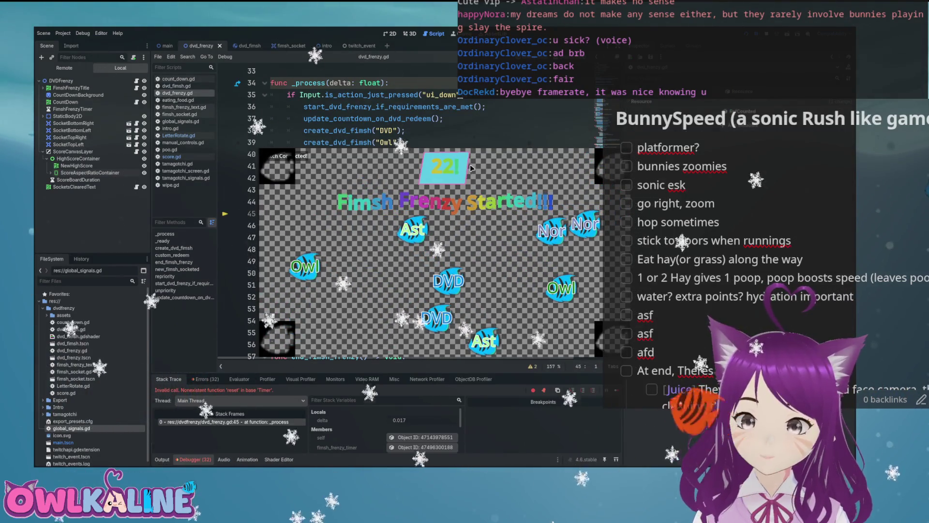
key(F8)
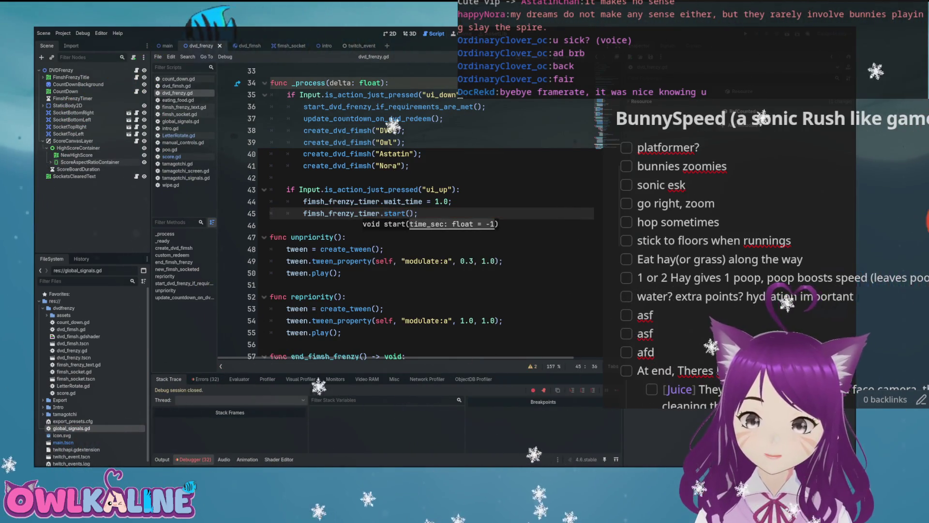
Rerun the project with F5 to retest the frenzy restart, then stop it with F8
key(F5)
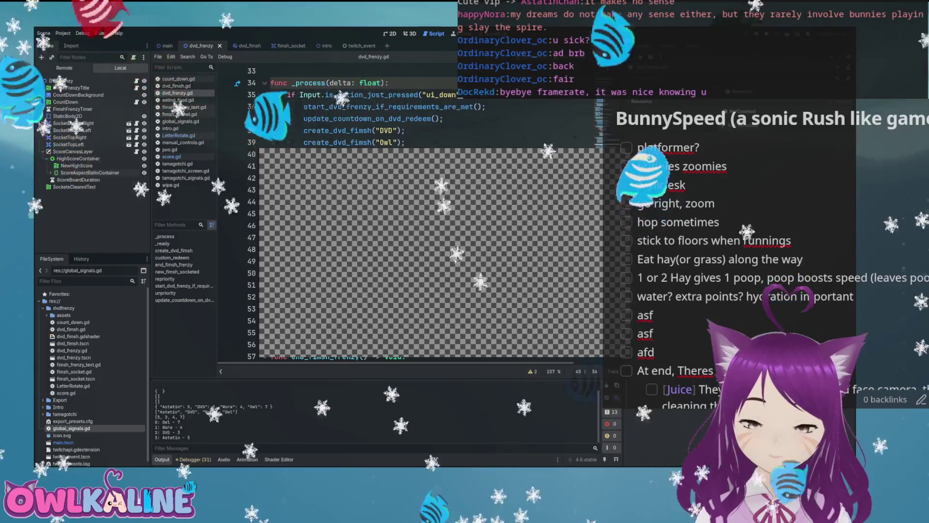
key(F8)
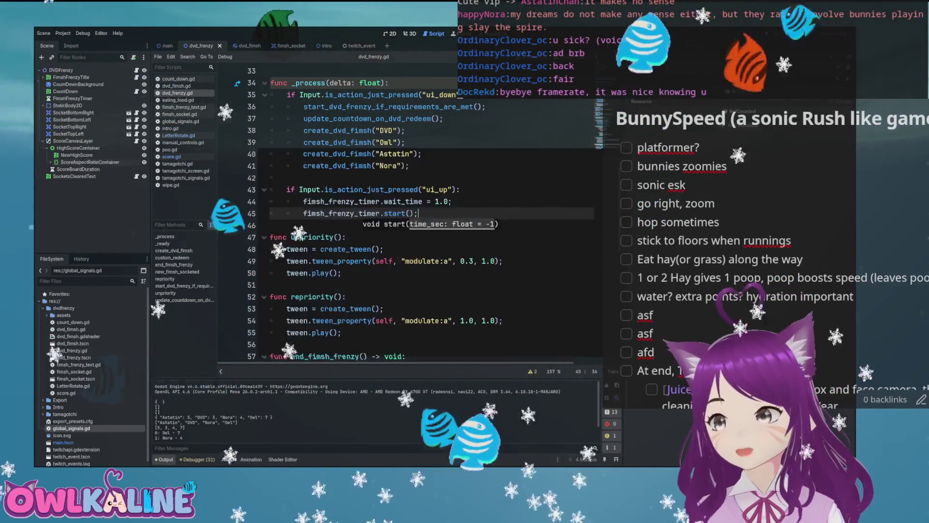
Switch from dvd_frenzy.gd to score.gd and select the 'results' variable being sorted
key(Down)
key(Down)
scroll(408, 158, up, 1)
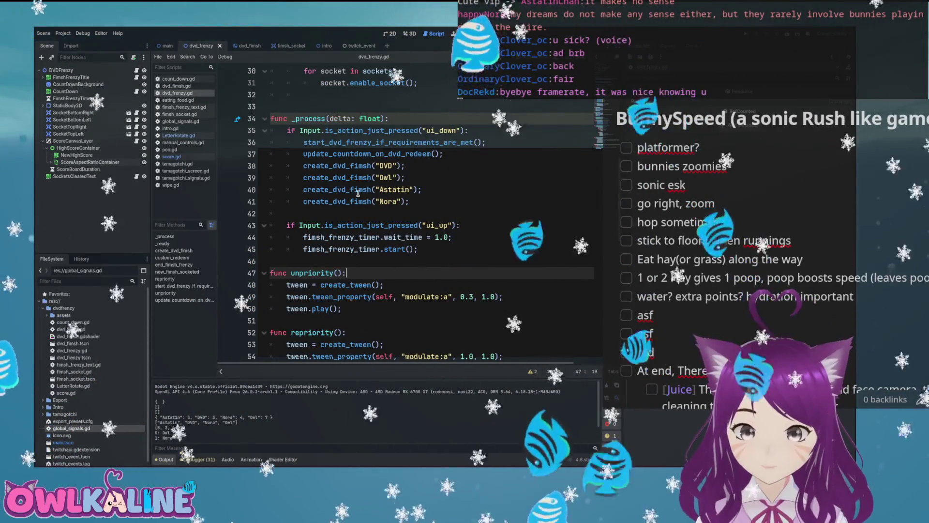
scroll(380, 224, down, 12)
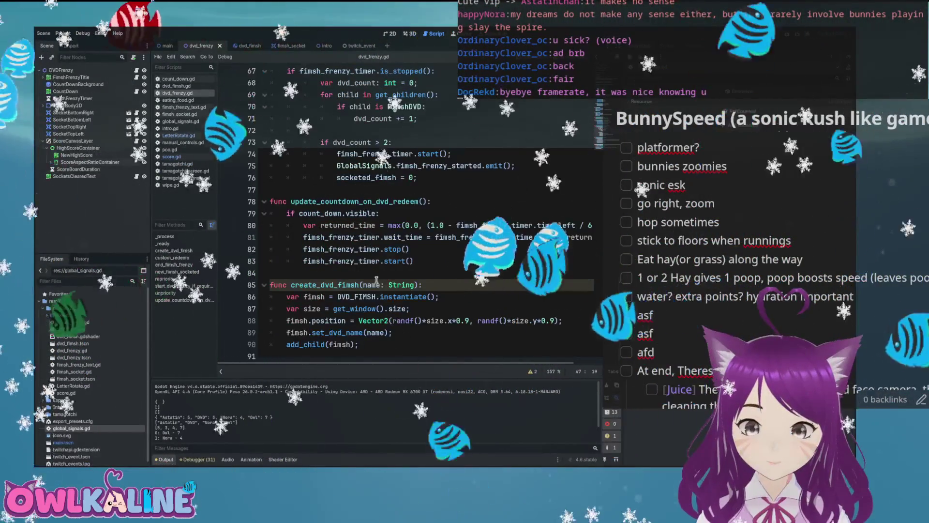
scroll(391, 252, up, 5)
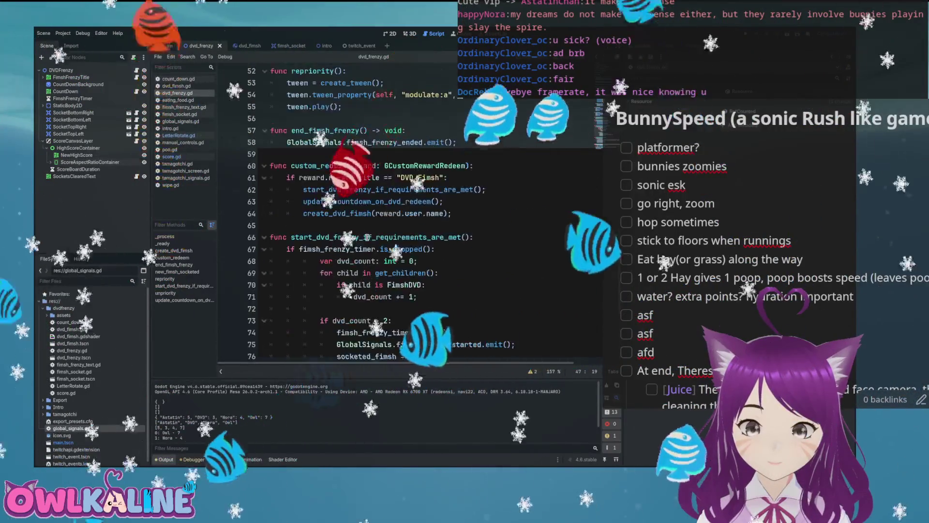
key(alt+Left)
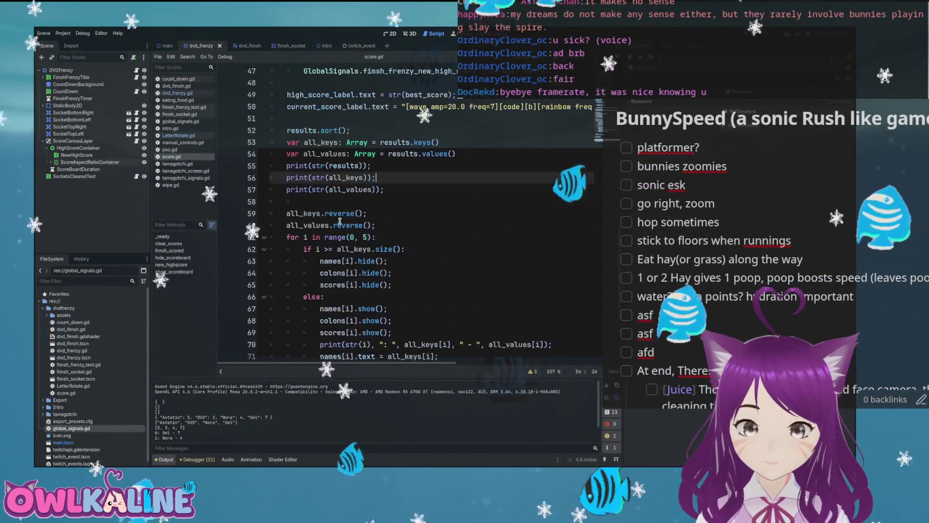
scroll(328, 198, up, 2)
double_click(301, 201)
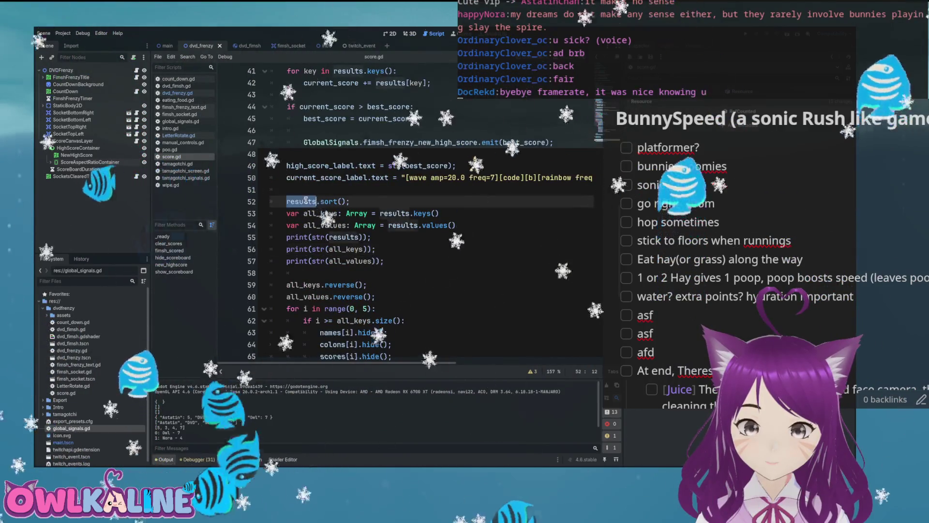
mouse_move(301, 201)
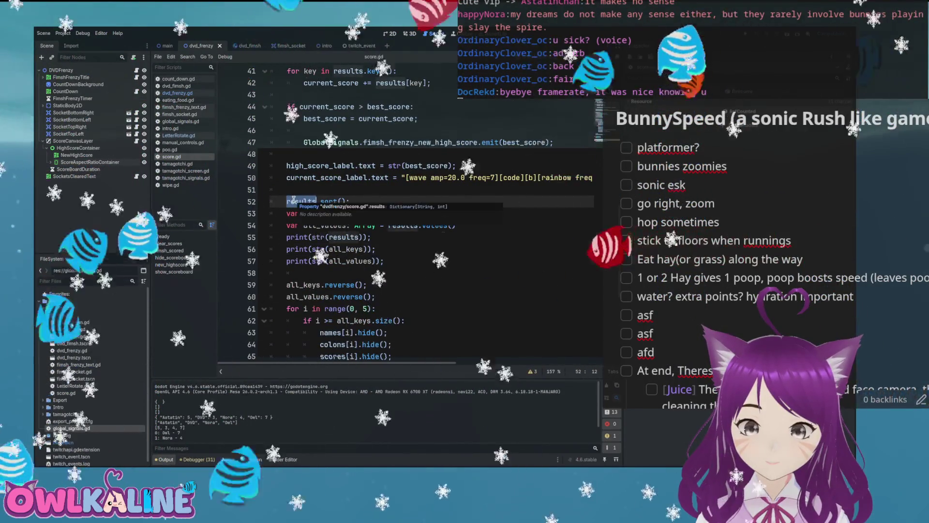
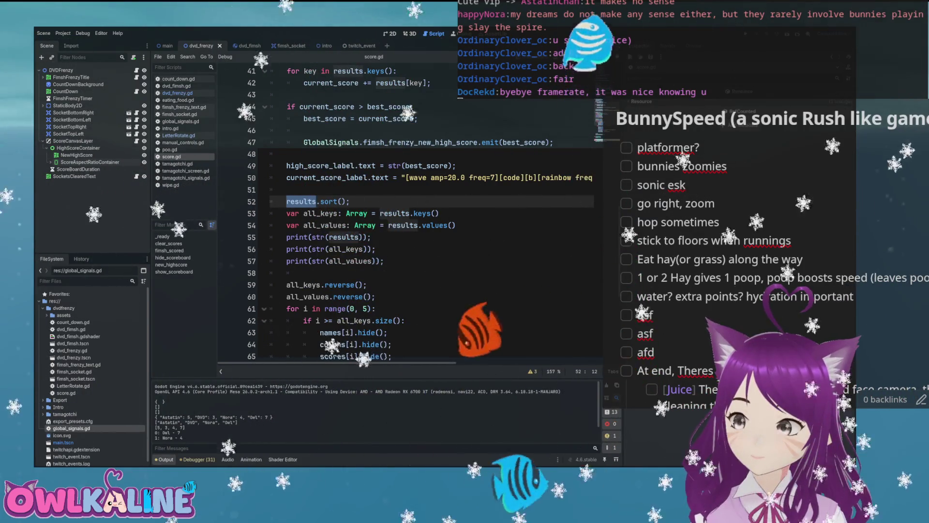
Retype the sort call so line 52 reads results.sort()
click(350, 201)
key(Left)
key(Left)
key(Left)
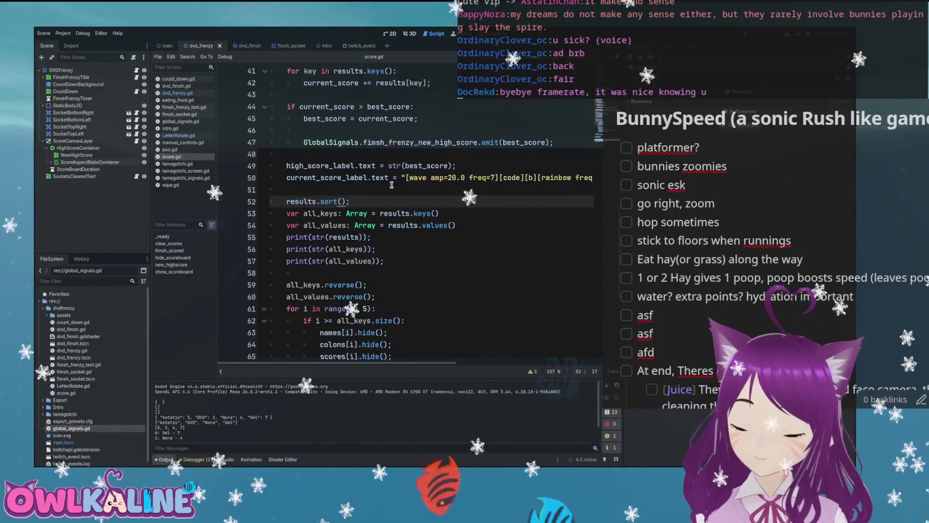
key(BackSpace)
key(BackSpace)
key(BackSpace)
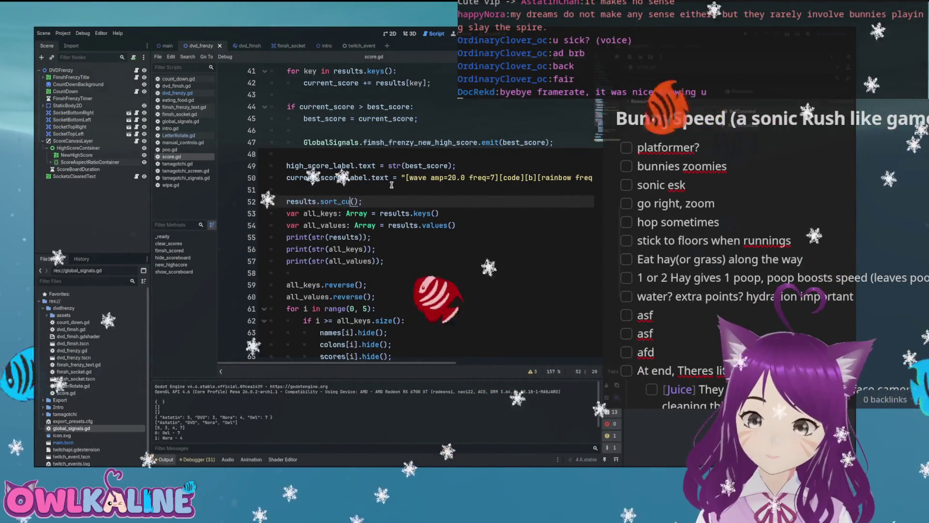
key(BackSpace)
key(BackSpace)
key(BackSpace)
key(Delete)
key(Delete)
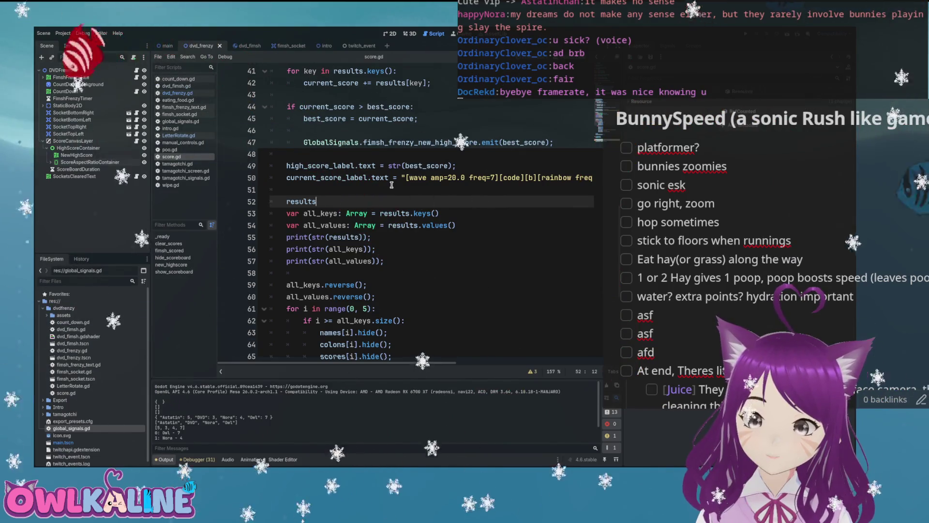
text(.sort();)
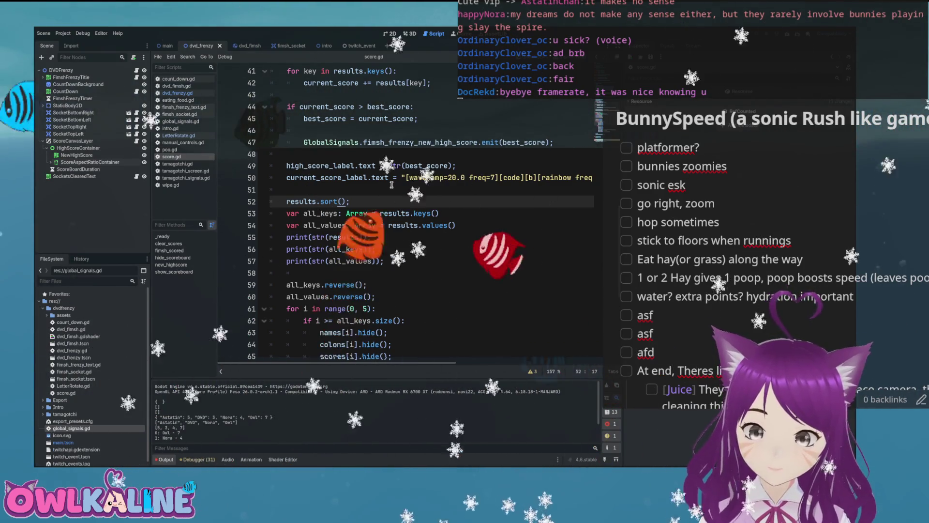
Tidy the lines around results.sort() and add an empty line 53 beneath it
key(Down)
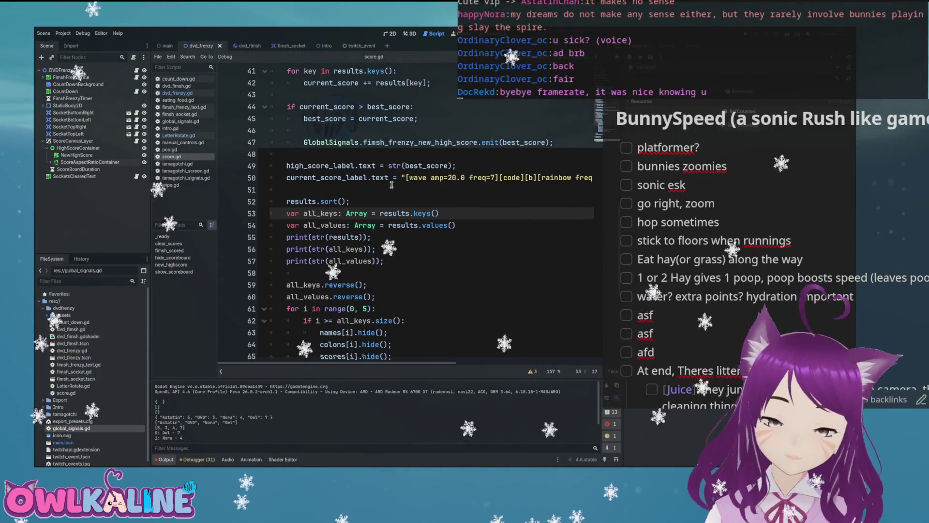
key(Up)
key(Home)
key(BackSpace)
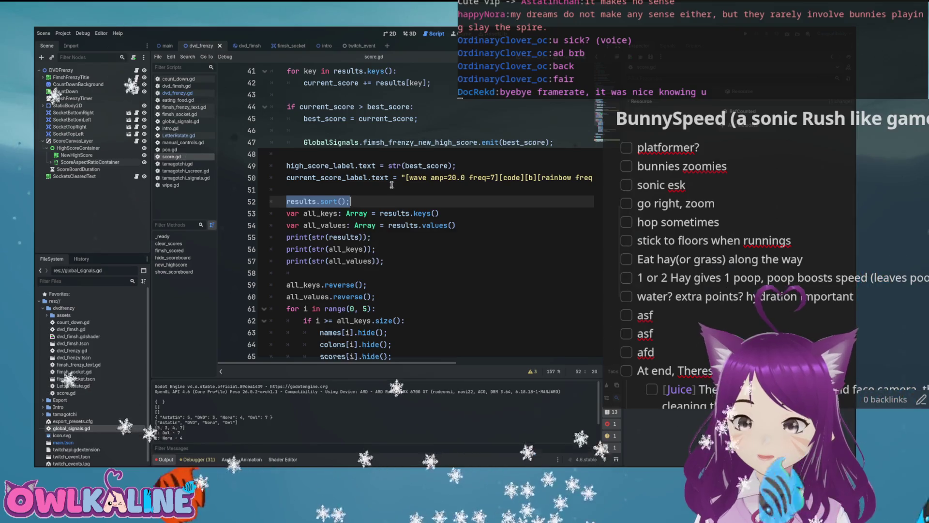
key(End)
key(Return)
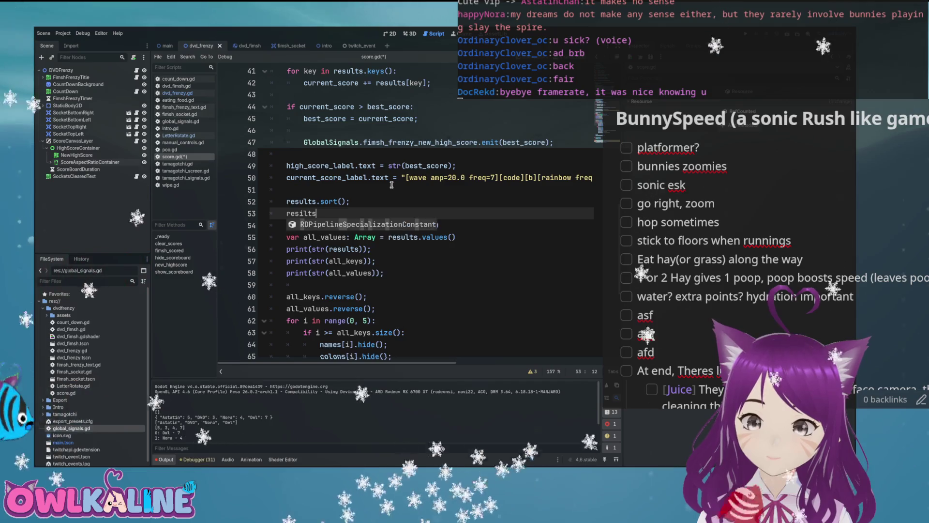
On line 53 write var all_results = results.keys().map(func (key): return [key, results[key]]);
key(BackSpace)
key(BackSpace)
key(BackSpace)
text(ults.)
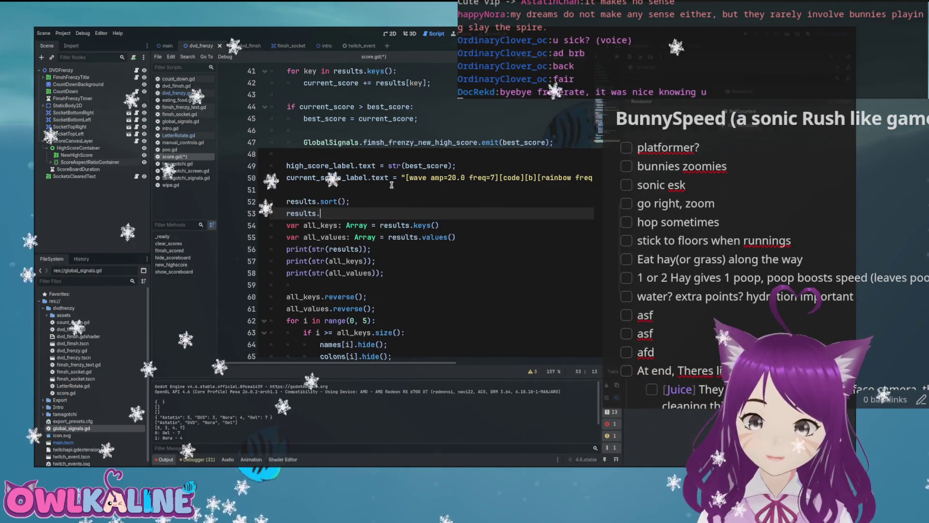
text(k)
key(Return)
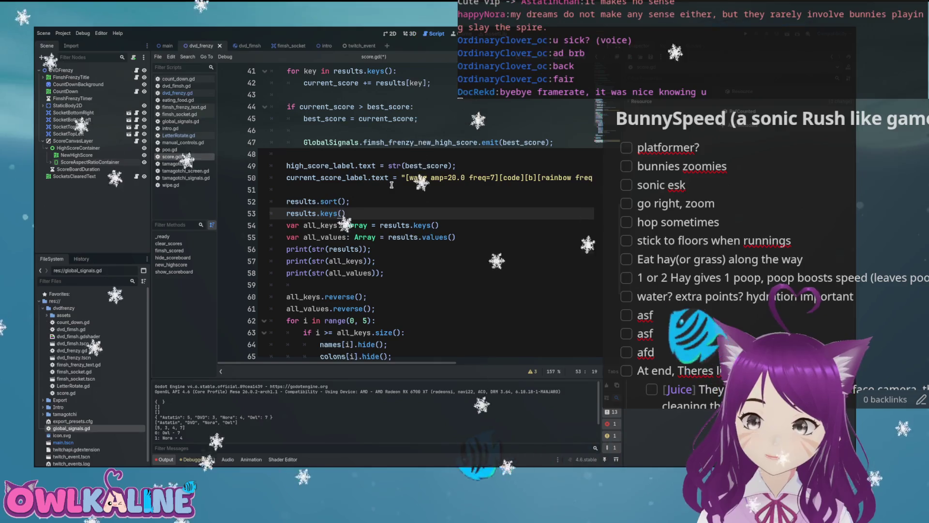
text(.ma)
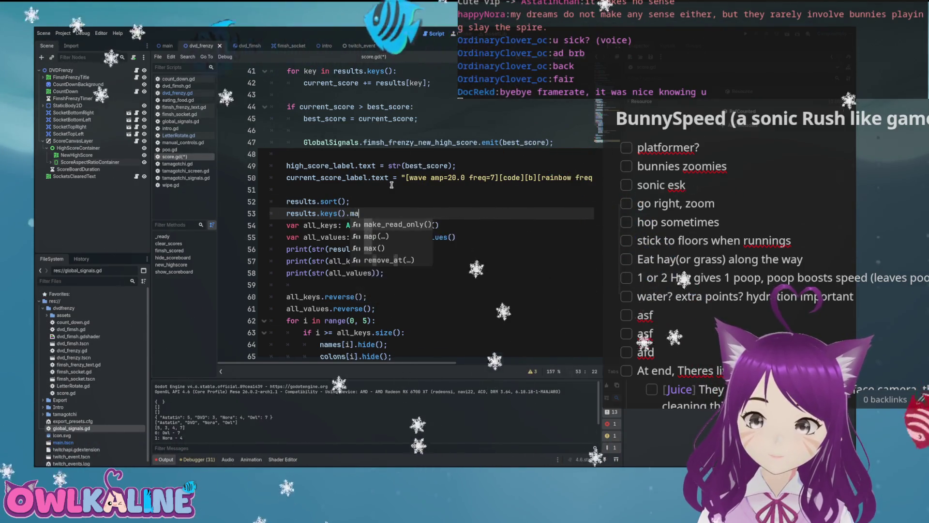
key(Return)
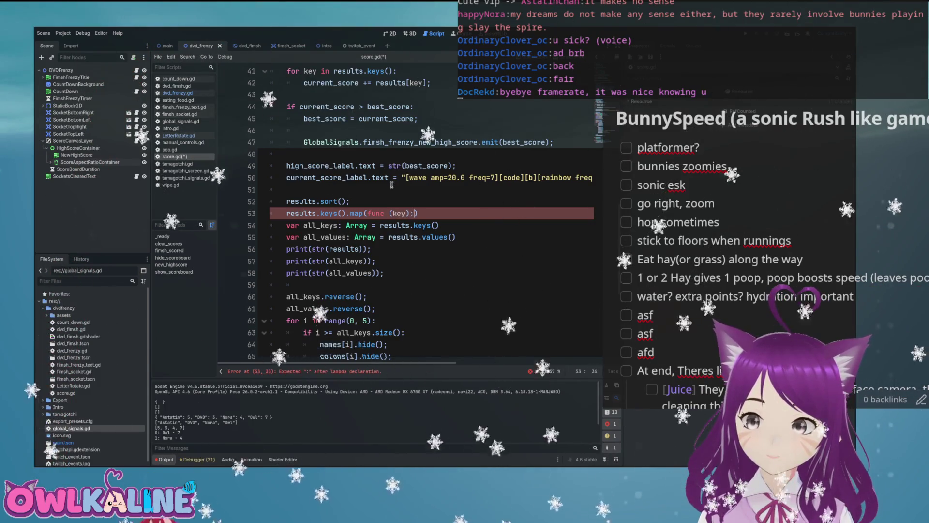
key(Left)
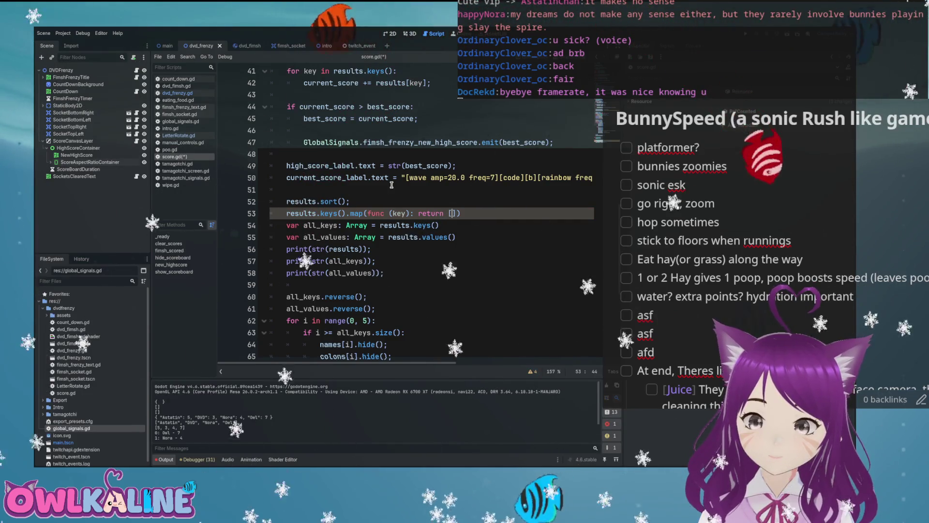
text(key, r)
key(Return)
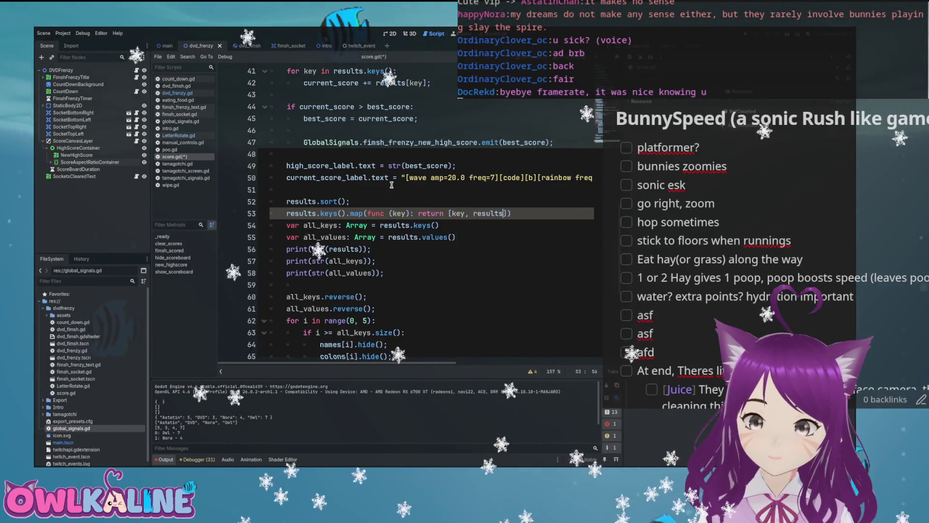
key(BackSpace)
key(BackSpace)
text([key)
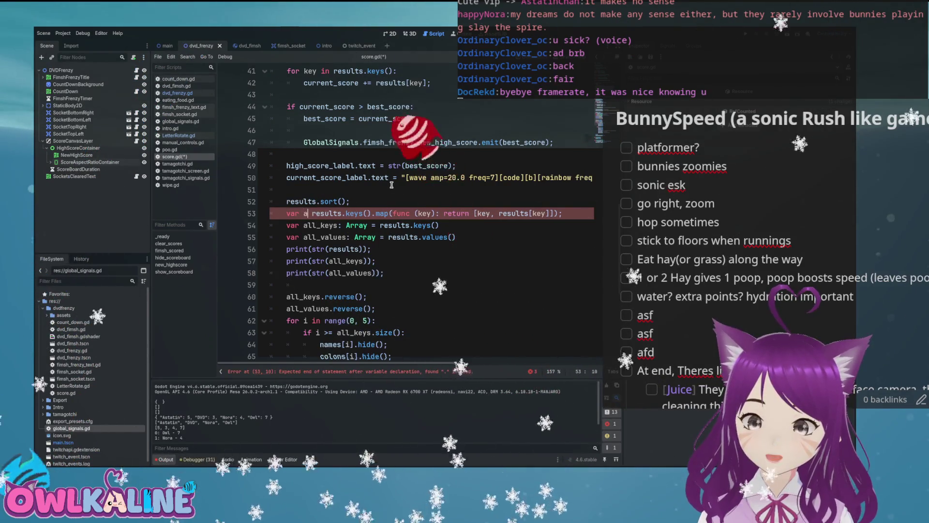
key(End)
text(;)
Try deleting the all_keys and all_values declarations, then undo that deletion
key(Down)
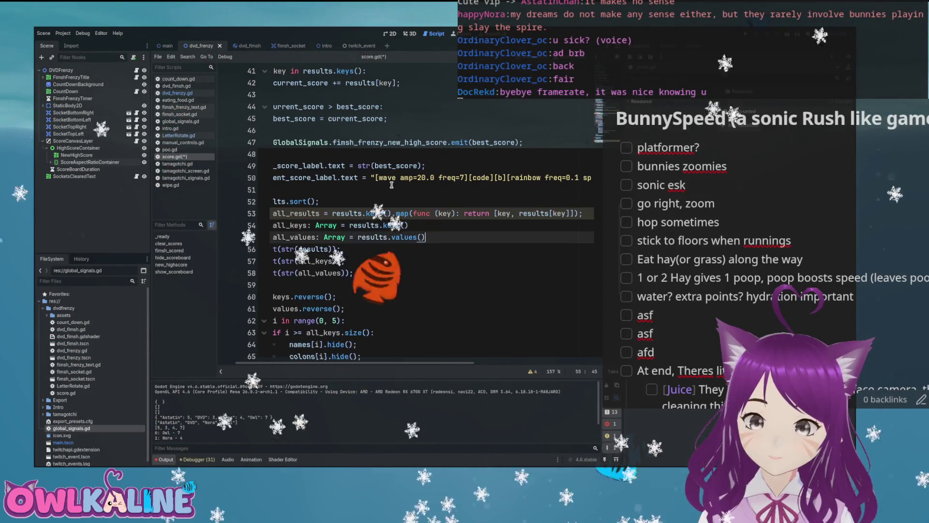
key(Home)
key(shift+Up)
key(shift+Home)
key(BackSpace)
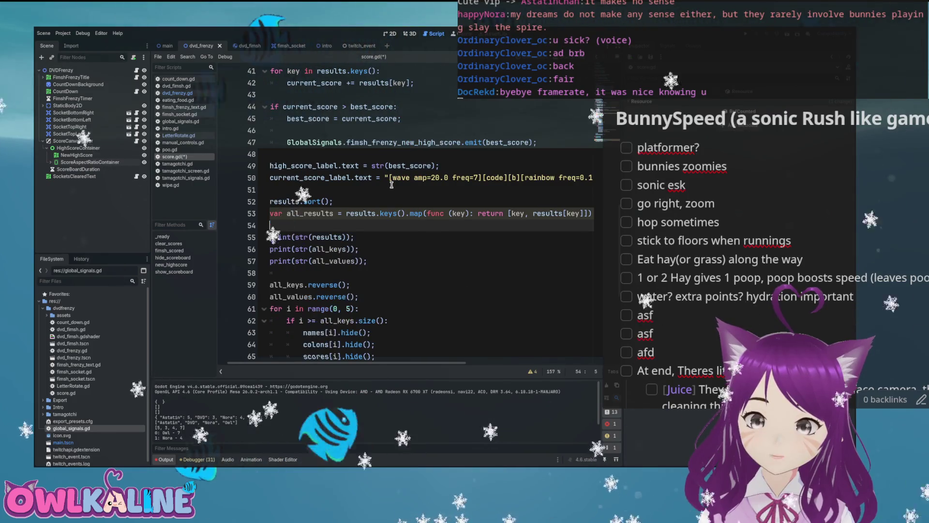
key(Delete)
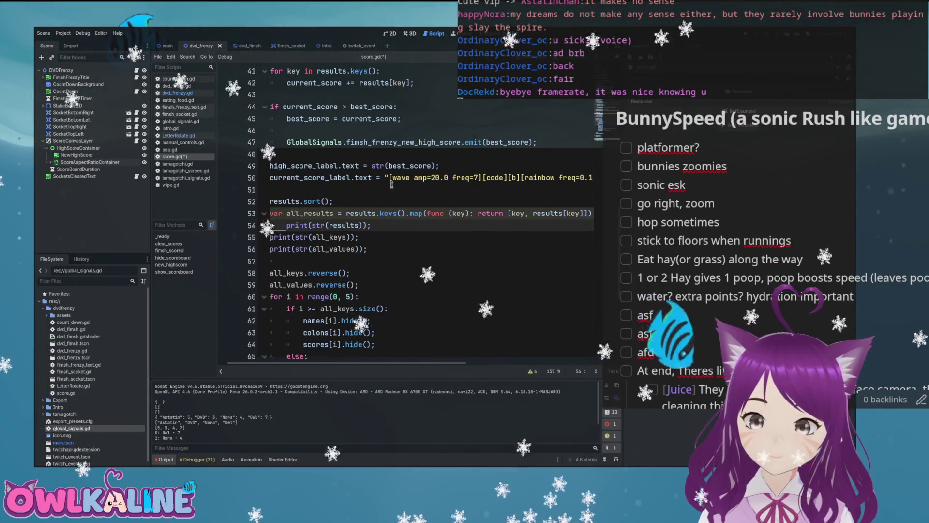
key(ctrl+z)
key(ctrl+z)
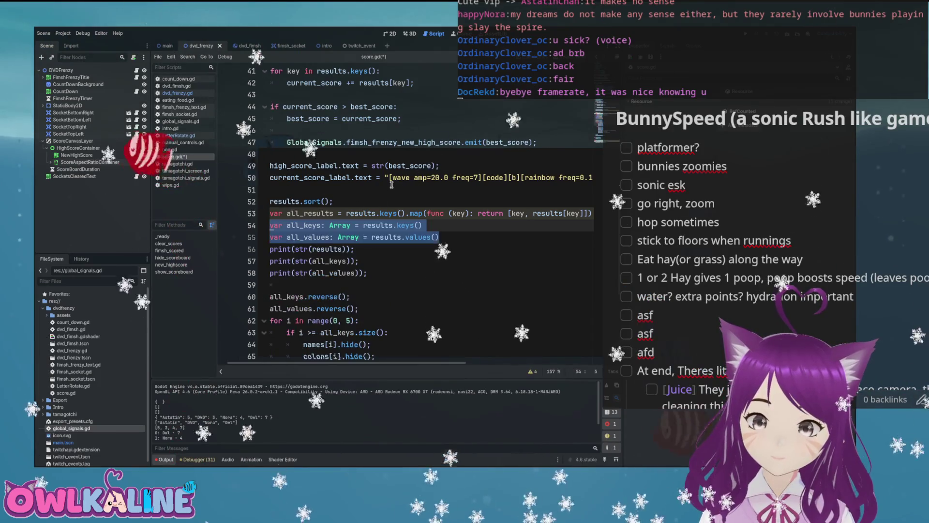
key(Escape)
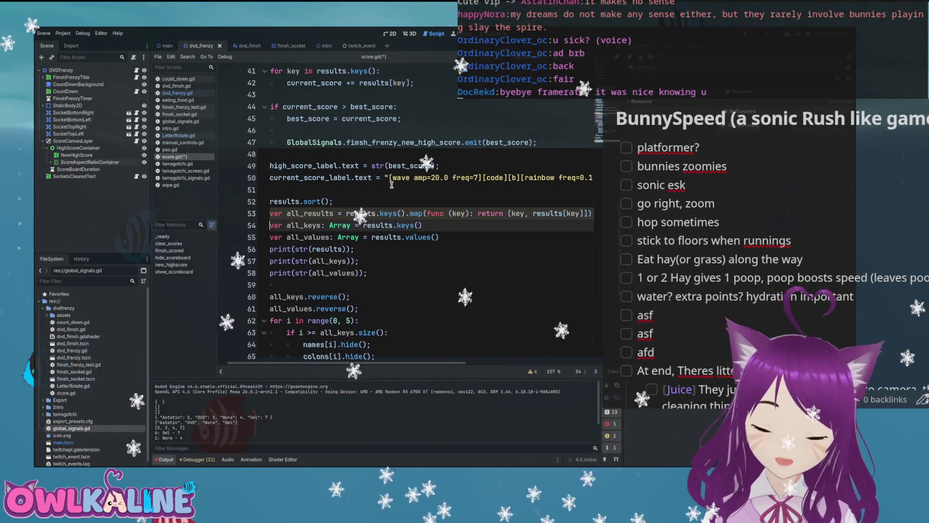
Delete the all_keys and all_values declarations and the three print debug lines
key(Up)
key(Home)
key(shift+Down)
key(shift+Down)
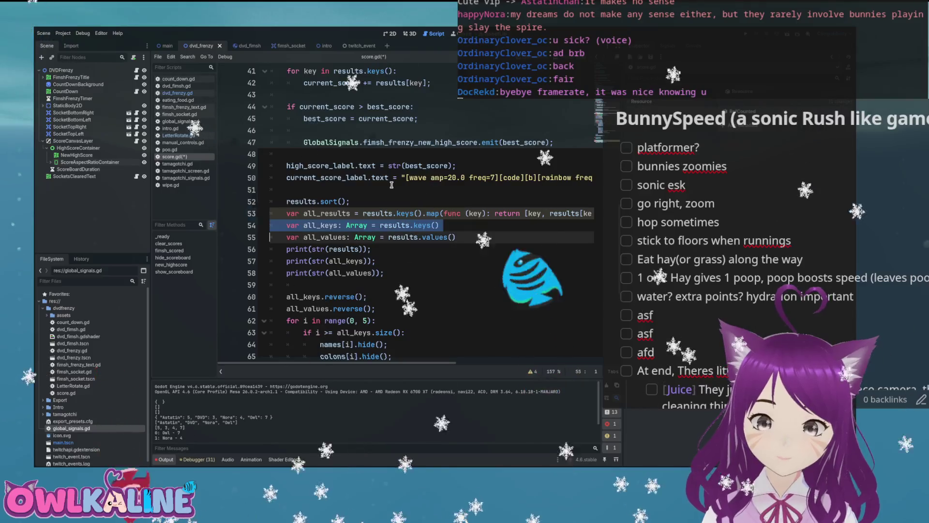
key(shift+Down)
key(Return)
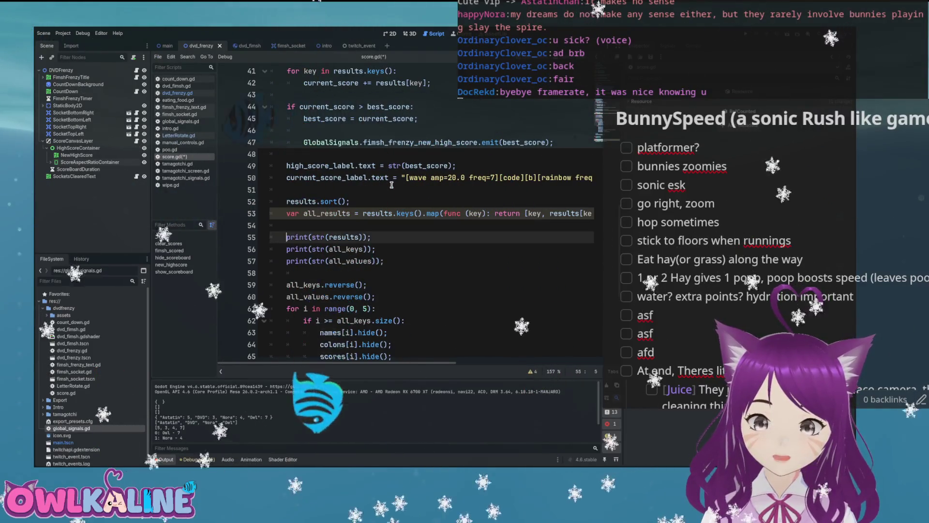
key(shift+Down)
key(shift+Down)
key(shift+Down)
key(Delete)
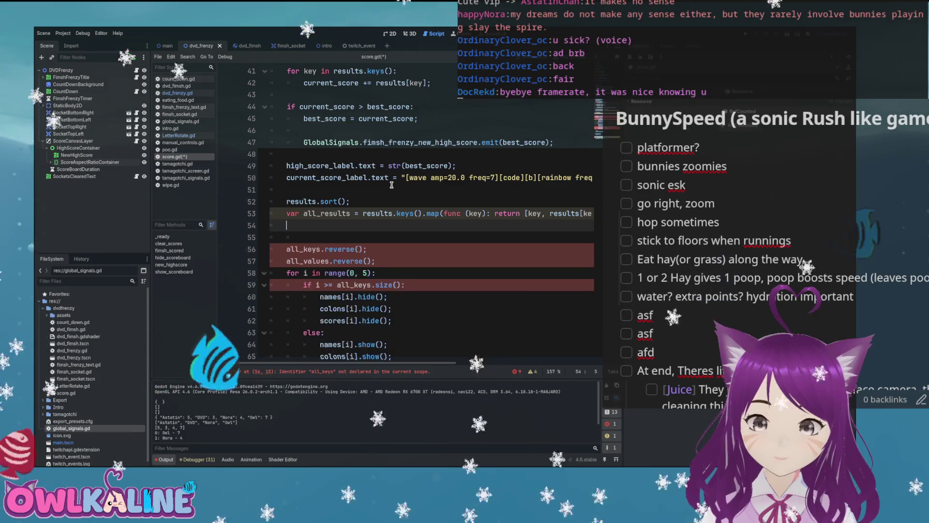
Add all_results.sort_custom(func(a,b): return a[1] < b[1]) on line 55 to order pairs by value
key(Return)
text(all_results)
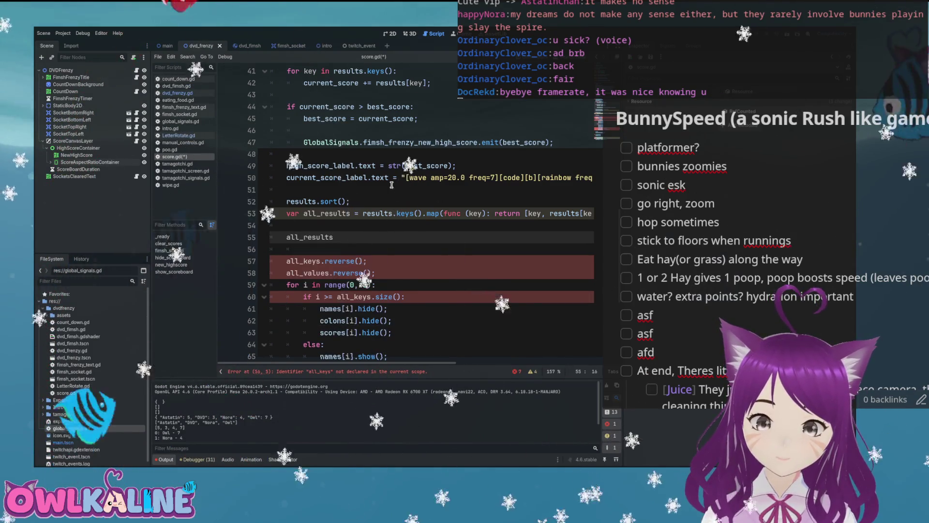
text(.)
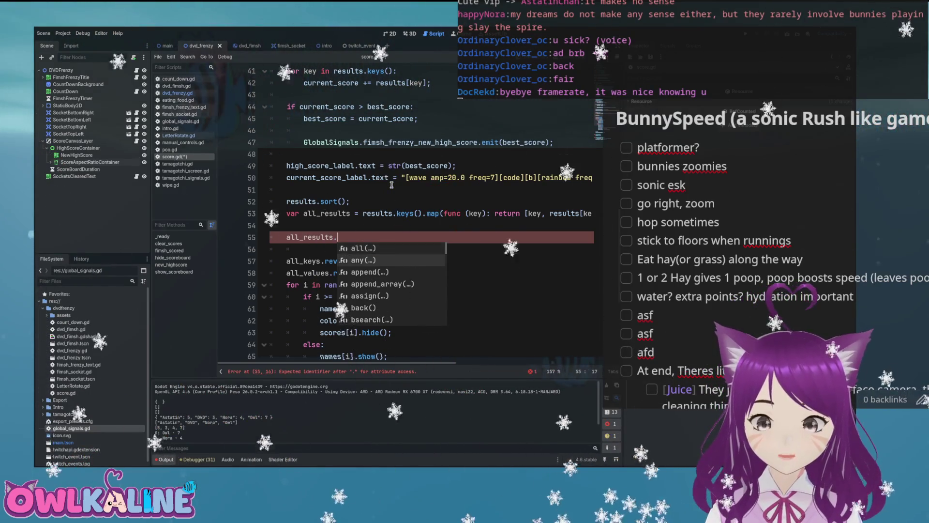
key(Down)
key(Down)
key(Down)
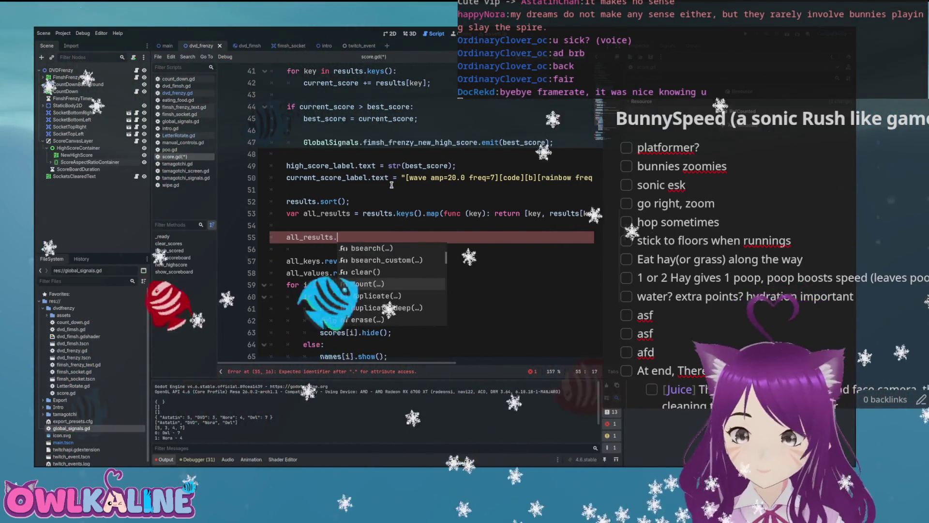
text(sort_custom()
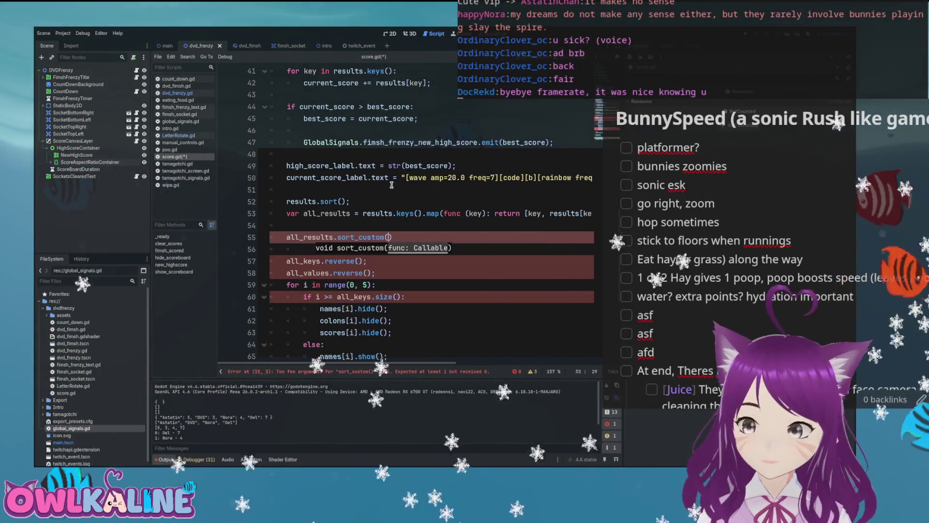
text(fun)
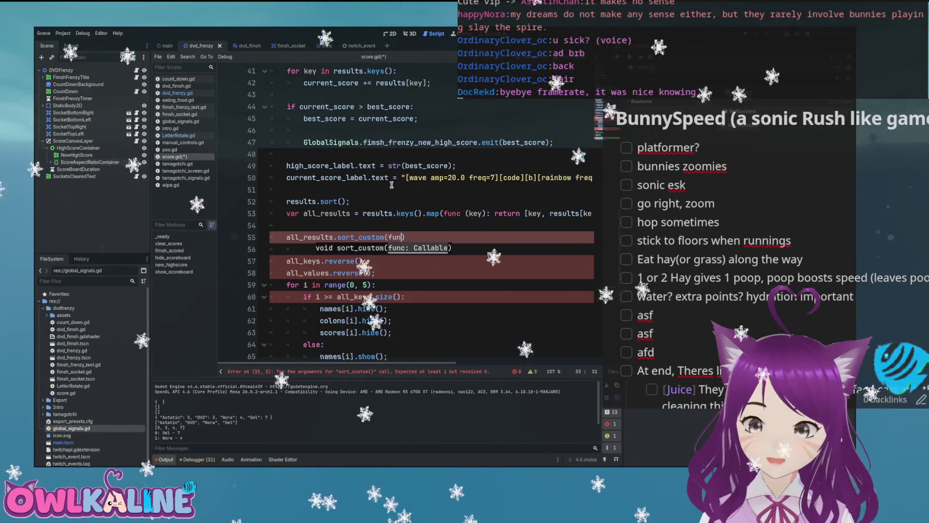
text(a,b)
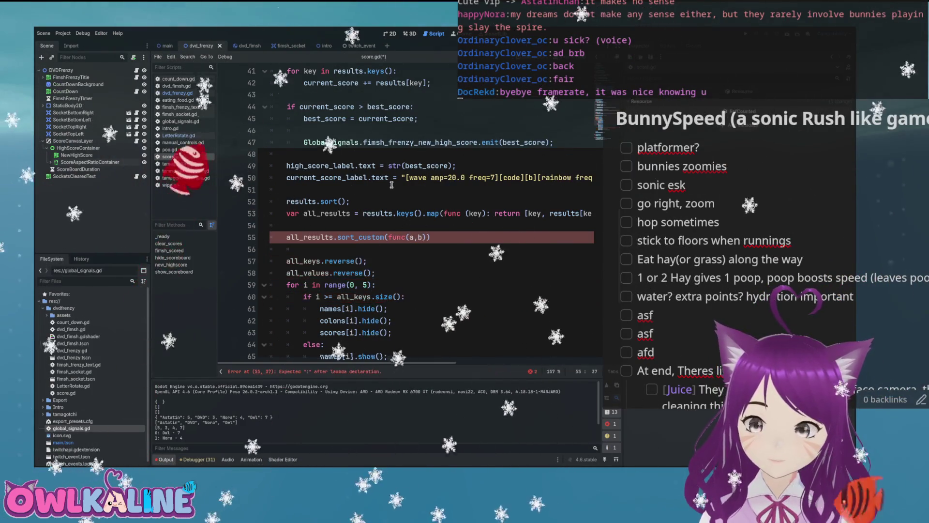
text(): return a)
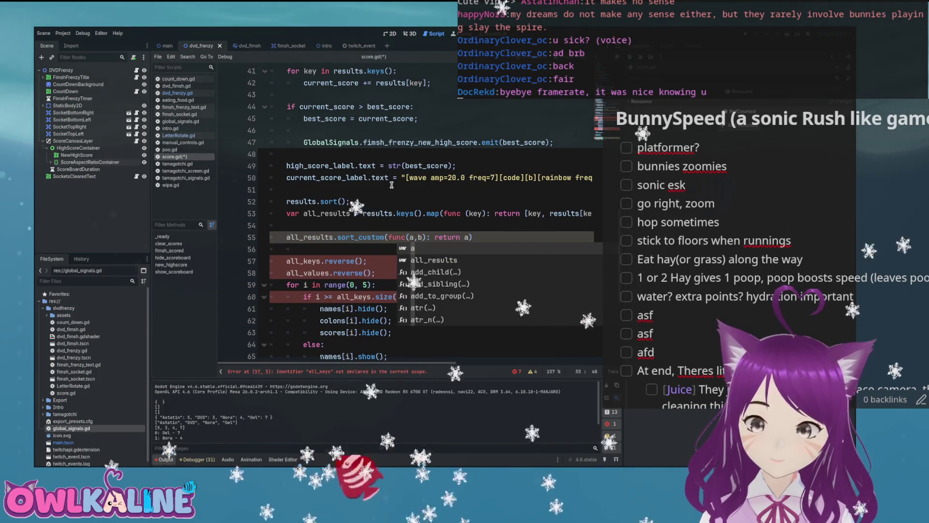
text([1] < )
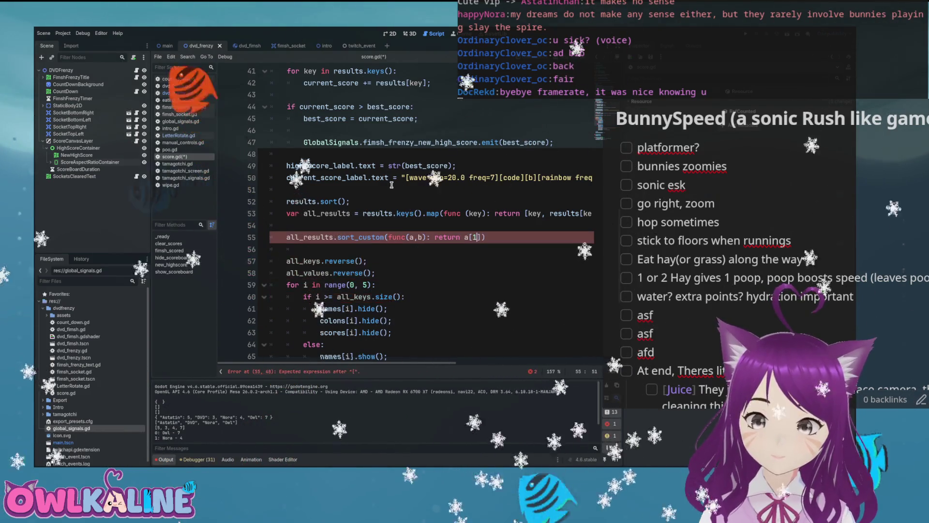
text(b[)
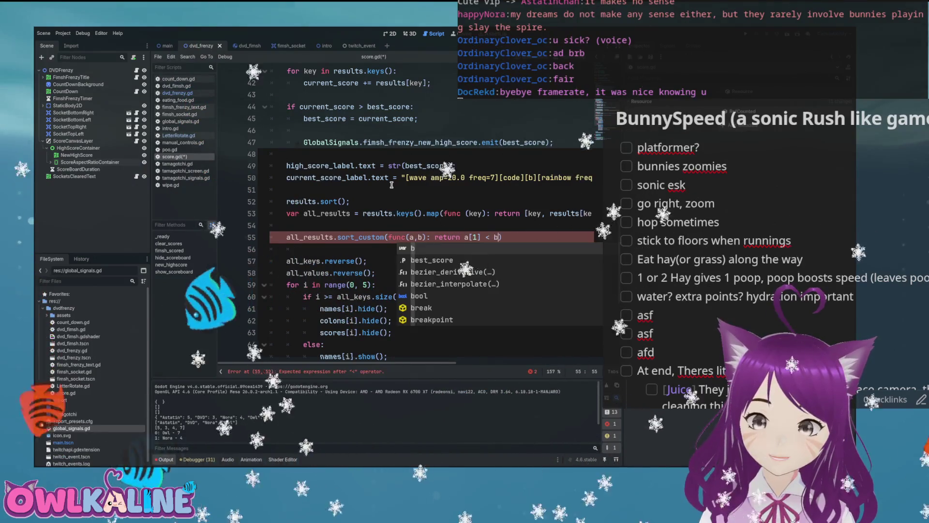
text();)
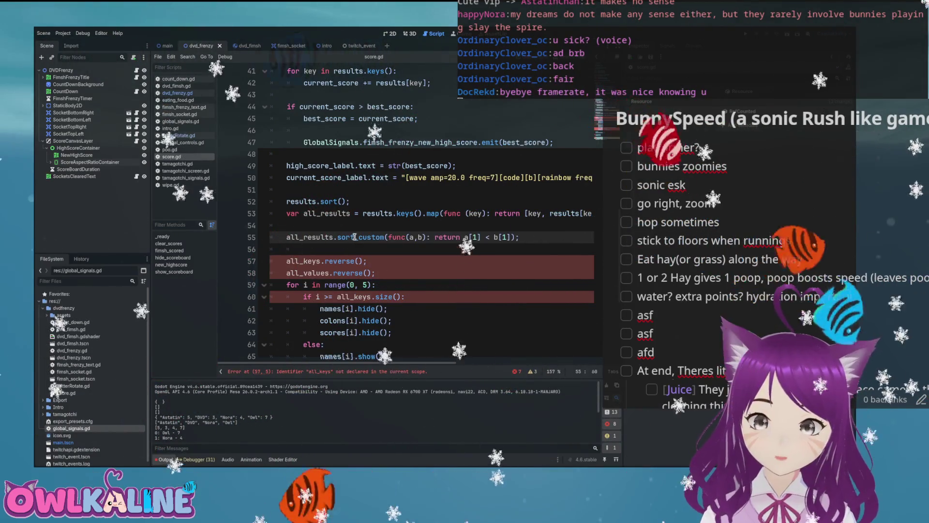
mouse_move(355, 236)
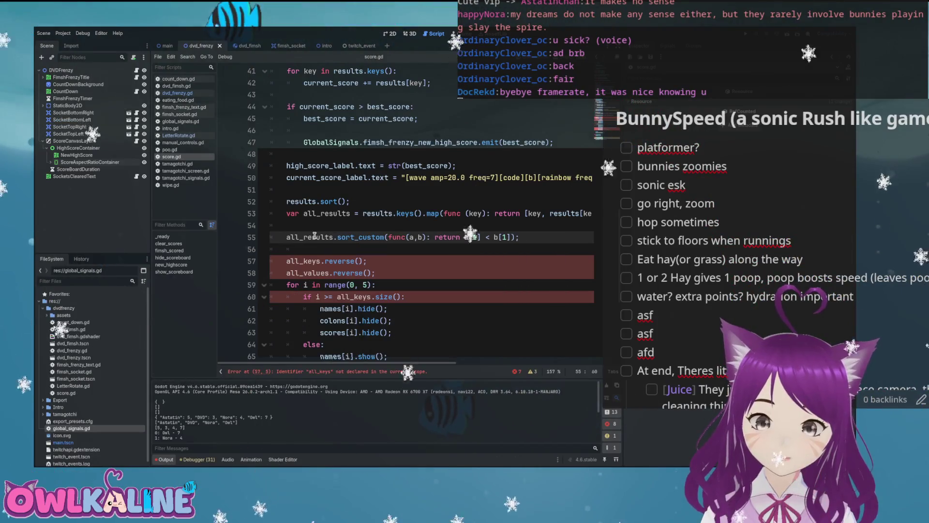
drag(372, 273, 290, 250)
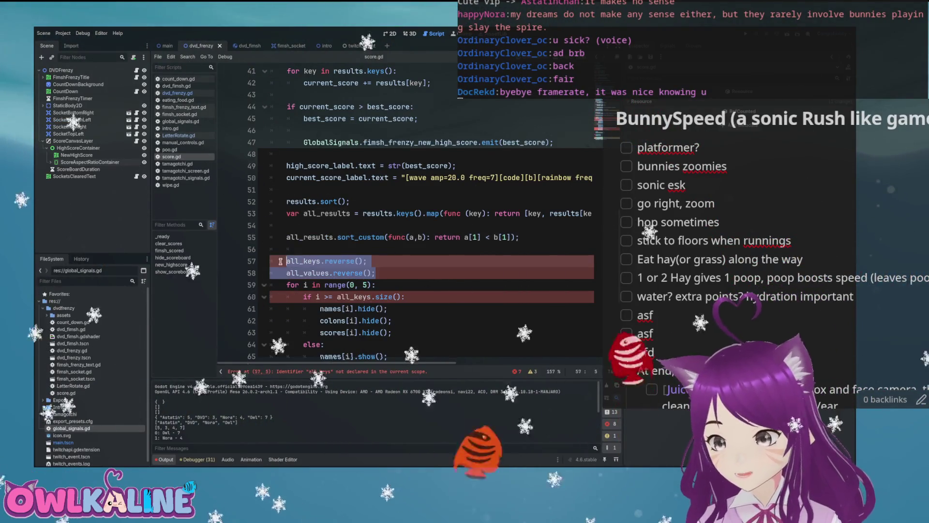
Delete the two reverse() lines and make the loop's size check use all_results
key(BackSpace)
scroll(413, 284, down, 1)
click(398, 256)
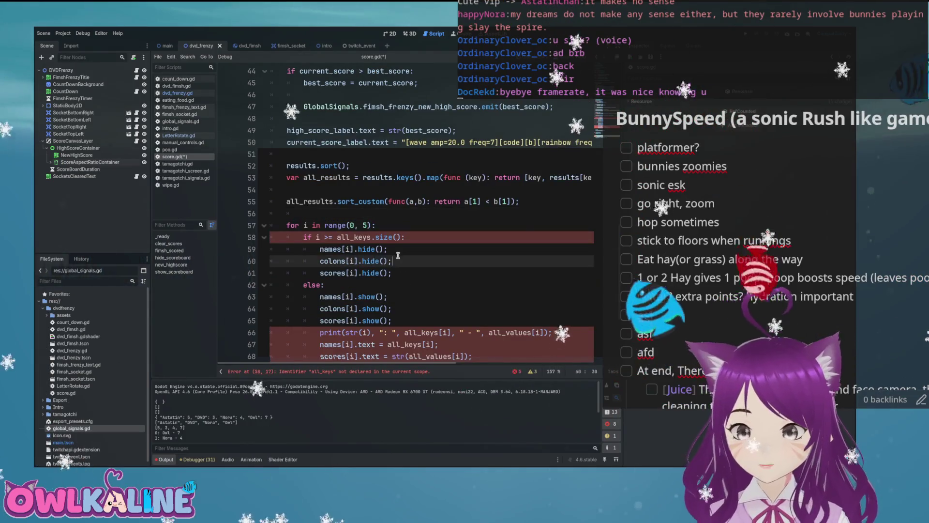
double_click(349, 236)
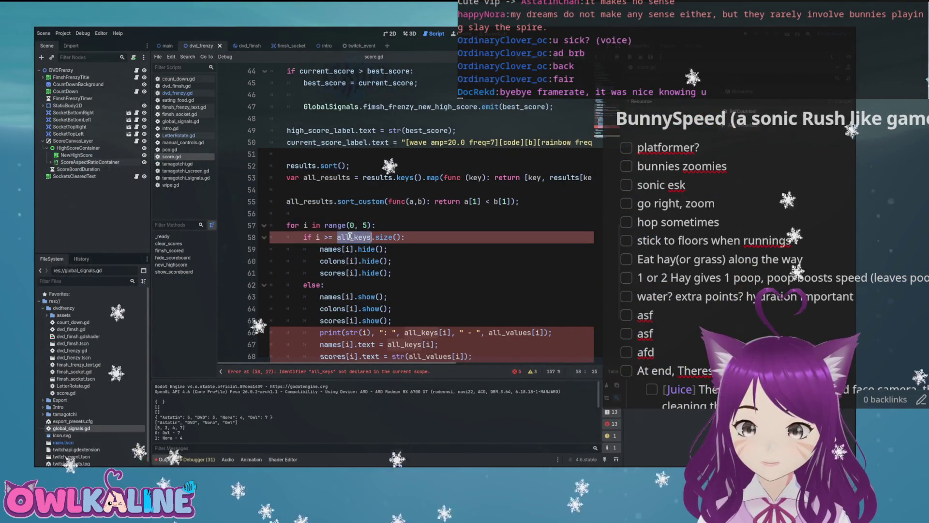
text(result)
scroll(392, 240, down, 2)
double_click(421, 261)
text(all_results)
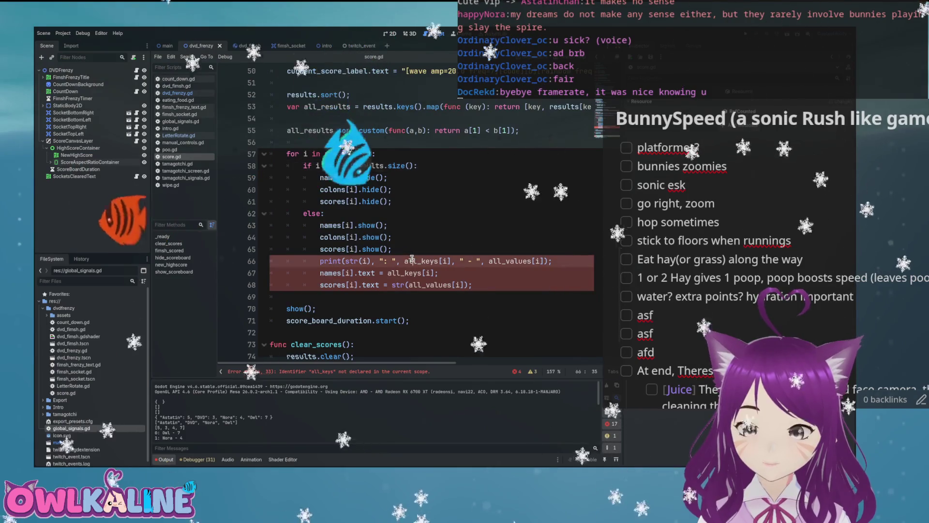
Make line 66 print all_results[i][0] and all_results[i][1] instead of the key and value arrays
click(460, 260)
key(Right)
key(Right)
text([0])
key(End)
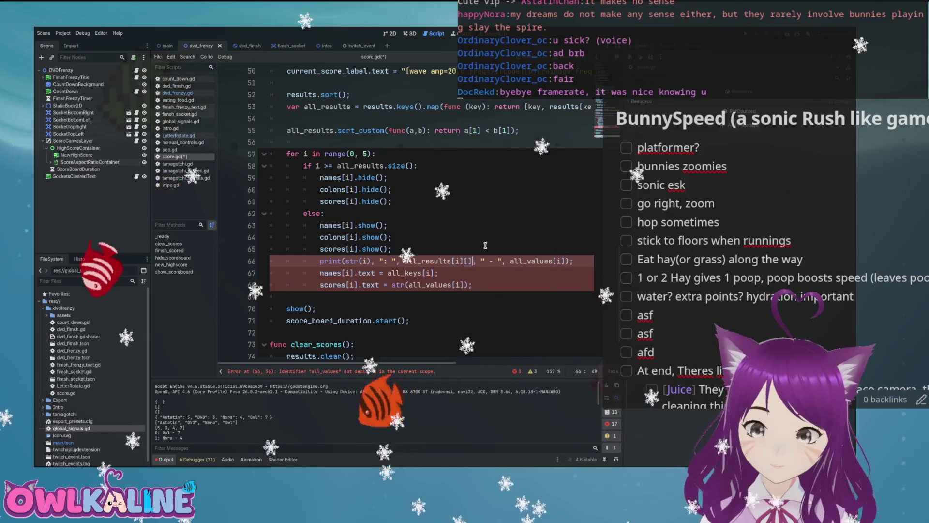
key(Left)
key(Left)
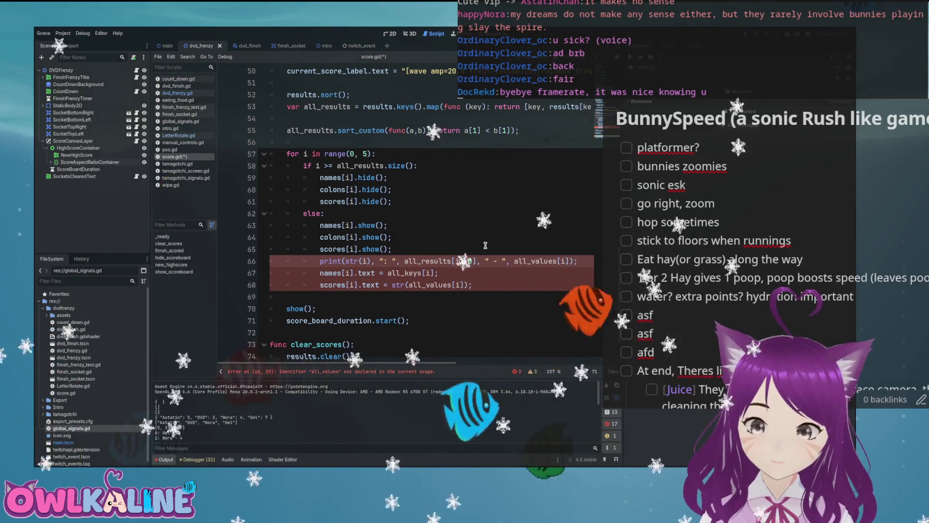
text([1])
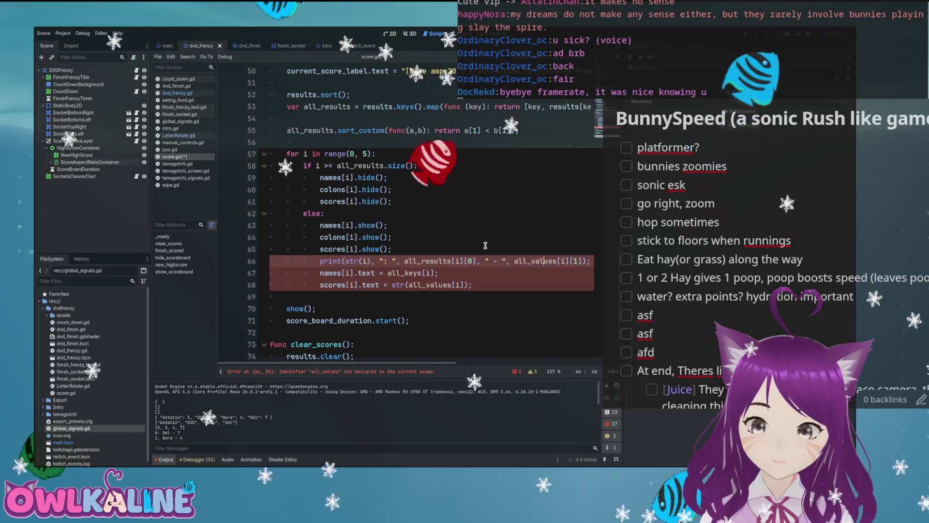
key(BackSpace)
key(BackSpace)
key(Delete)
key(Delete)
key(Delete)
text(results)
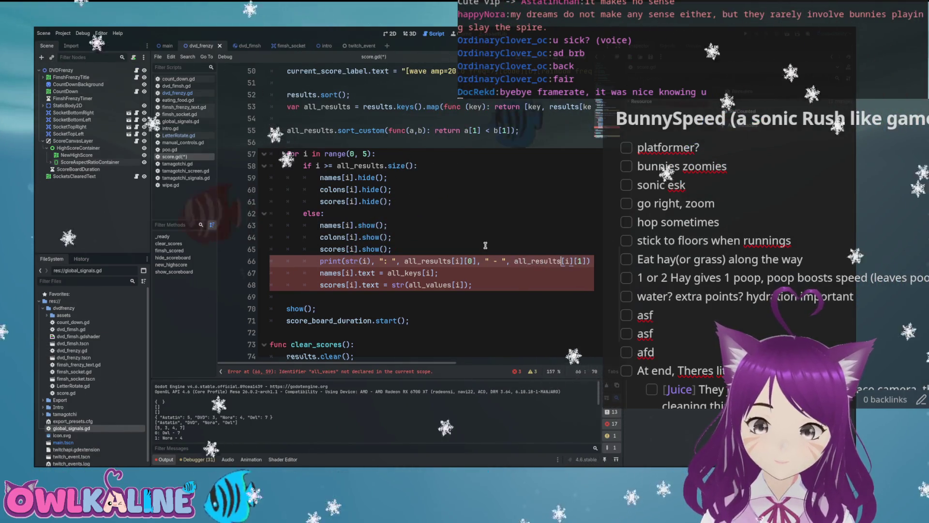
Show names from all_results[i][0] and scores from all_results[i][1] on lines 67–68, then save
double_click(407, 273)
text(all_results)
double_click(435, 284)
key(ctrl+v)
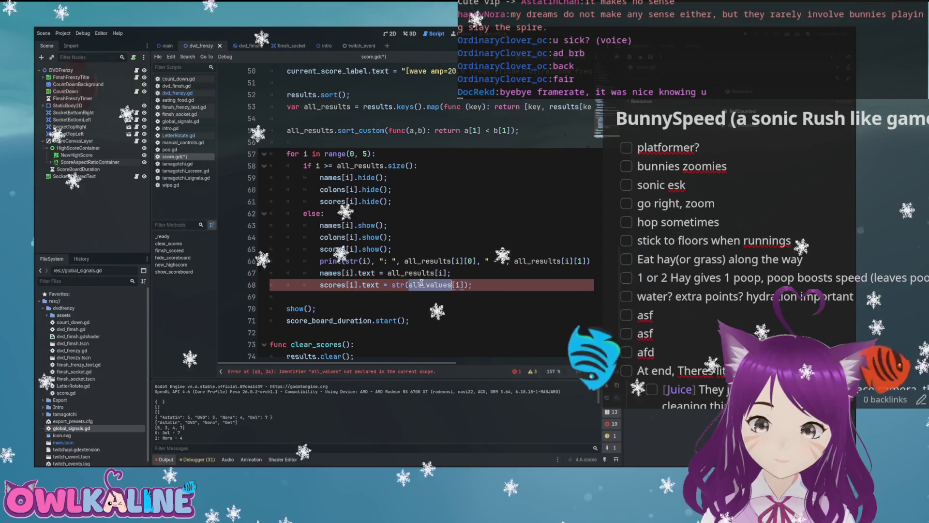
click(450, 273)
text([)
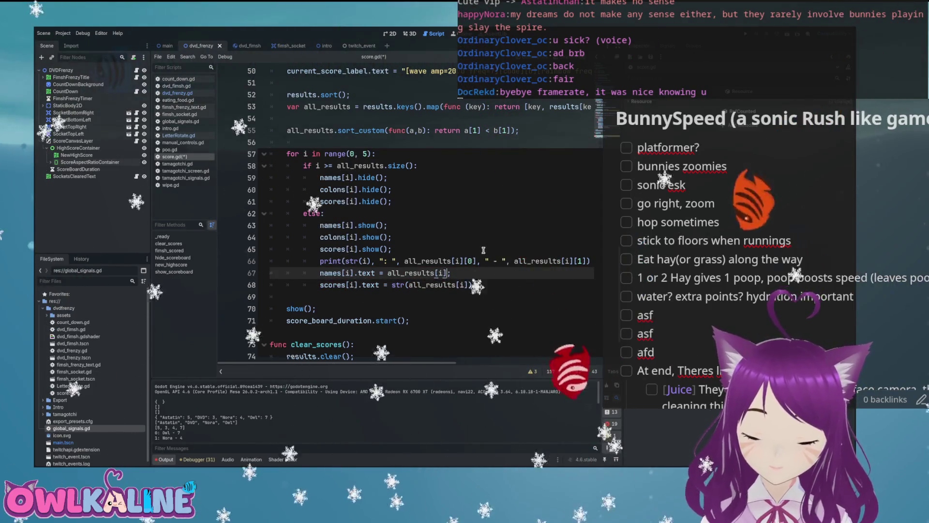
text(0)
key(Down)
text([1)
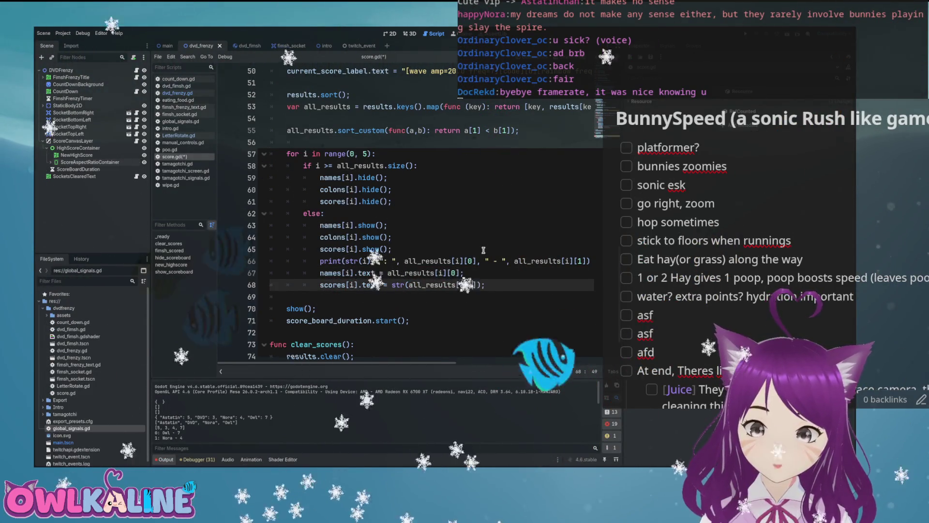
key(ctrl+s)
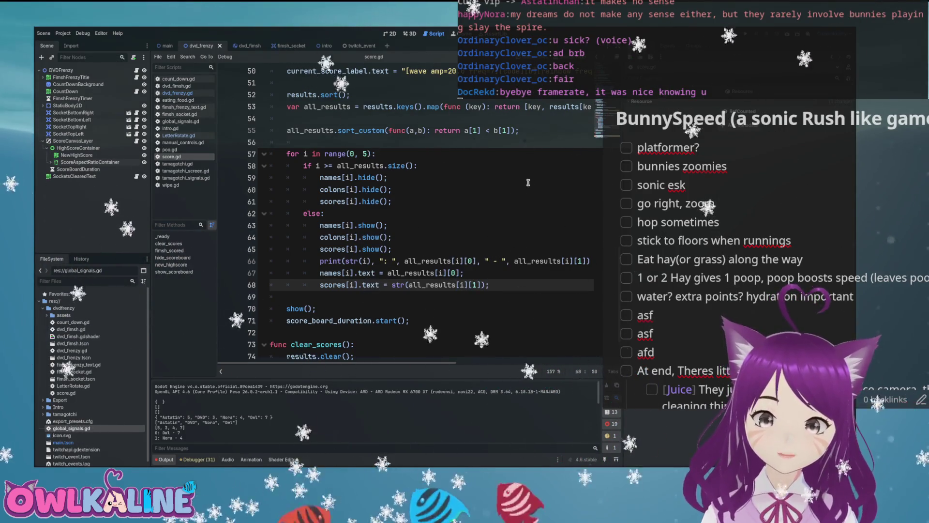
key(Up)
key(Up)
key(Up)
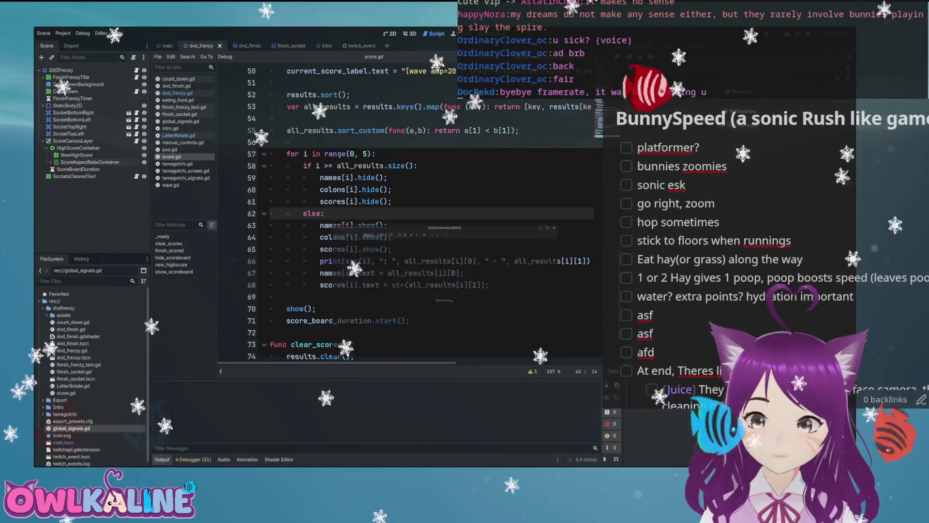
Run the game to check the sorted scoreboard output, then stop it
key(F5)
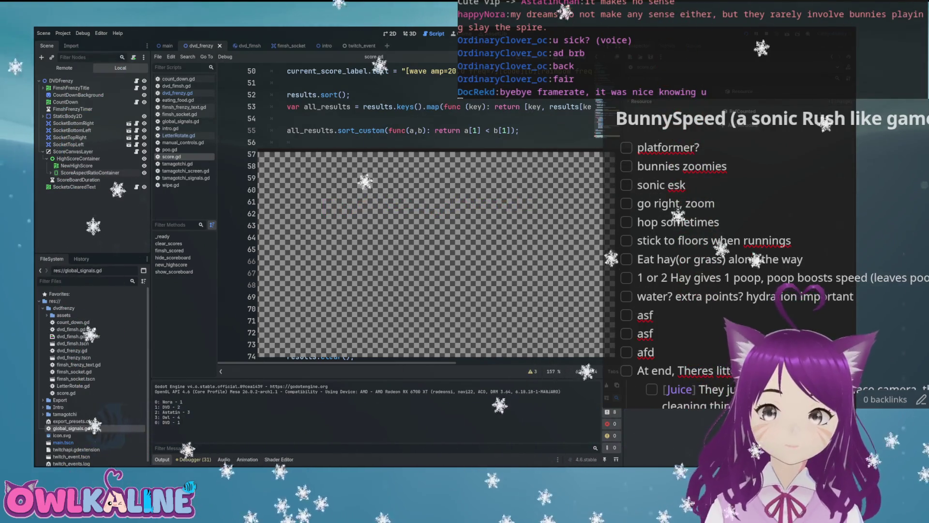
key(F8)
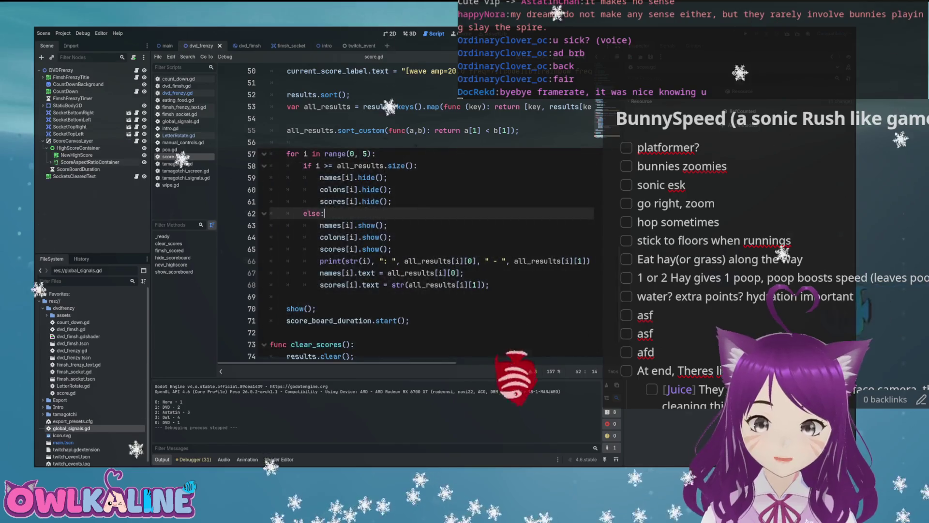
Run the game again, then switch to dvd_frenzy.gd and select the start_dvd_frenzy_if_requirements_are_met call
key(F5)
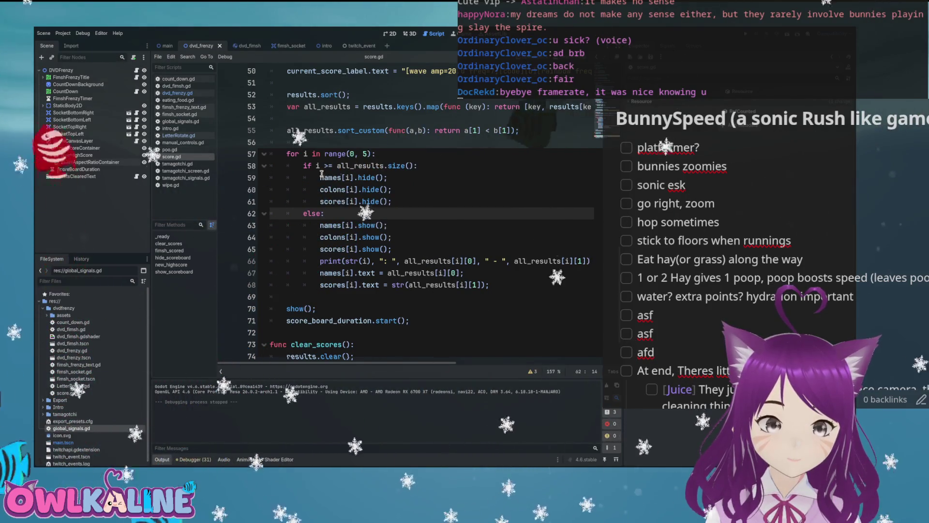
click(350, 177)
scroll(347, 208, up, 6)
scroll(347, 207, up, 1)
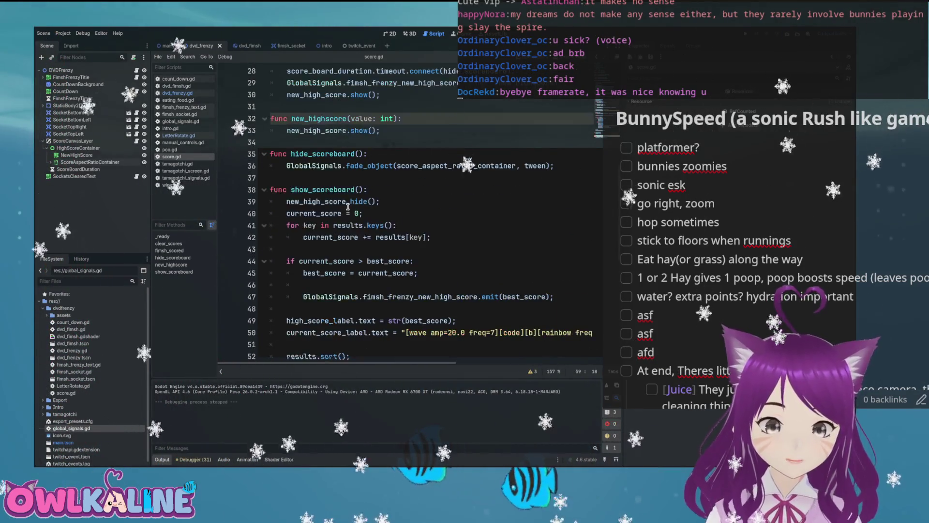
scroll(343, 198, up, 1)
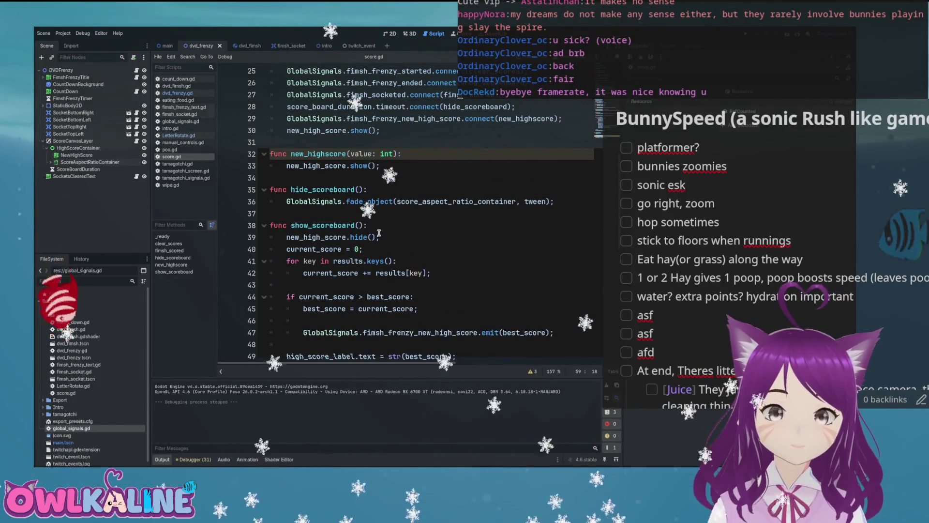
scroll(379, 233, up, 4)
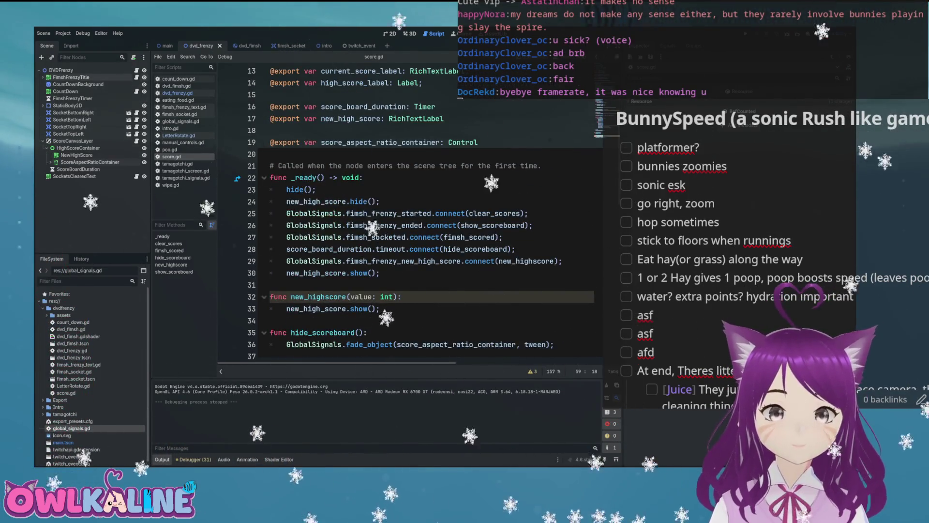
click(177, 93)
double_click(372, 189)
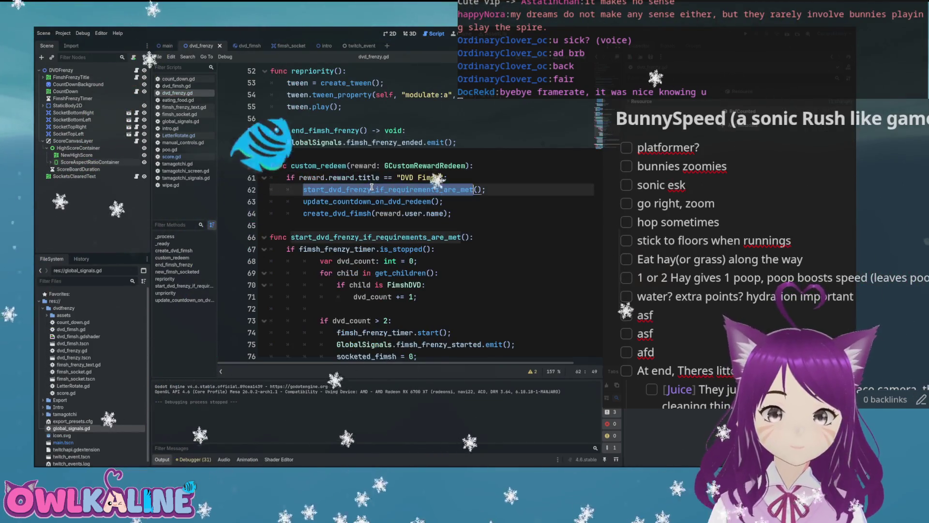
Drag the ScoreBoardDuration node into the script to add a score_board_duration variable at line 4
scroll(372, 187, down, 3)
scroll(367, 179, up, 1)
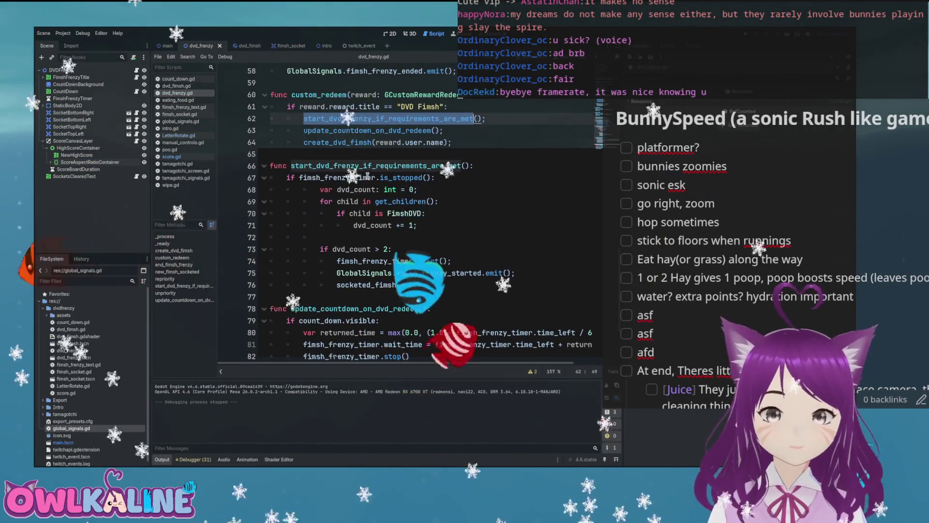
mouse_move(397, 184)
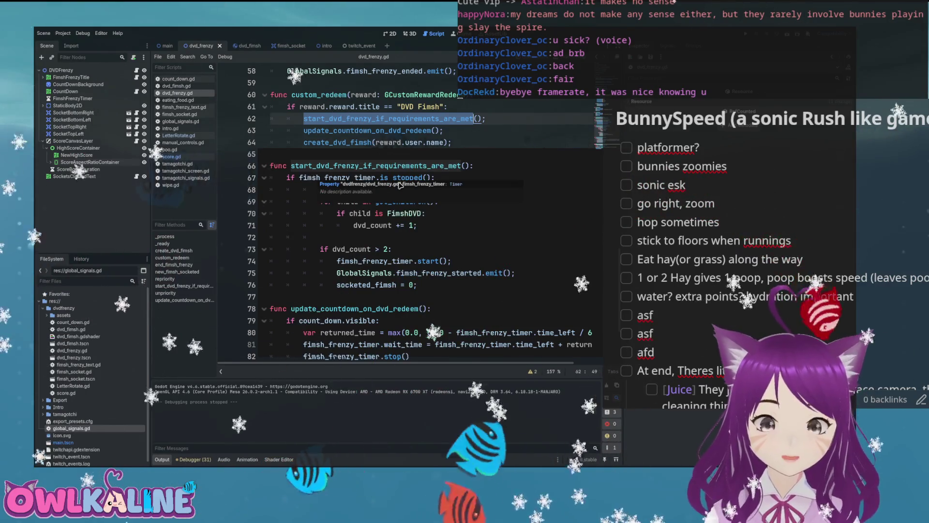
click(431, 177)
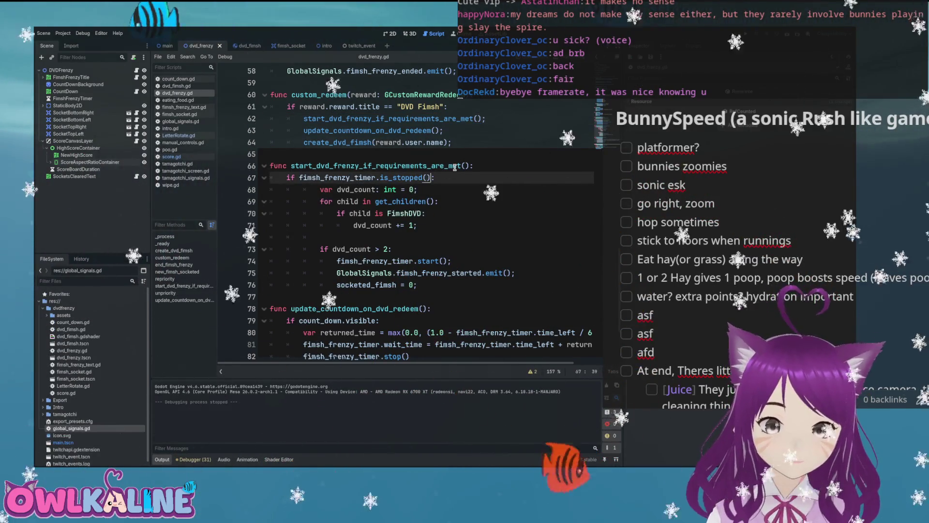
scroll(365, 166, up, 19)
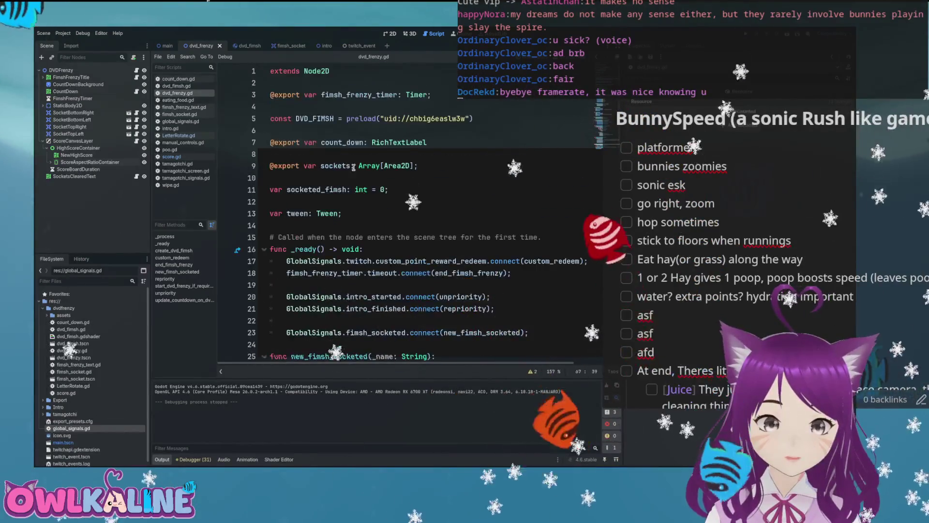
drag(77, 169, 261, 154)
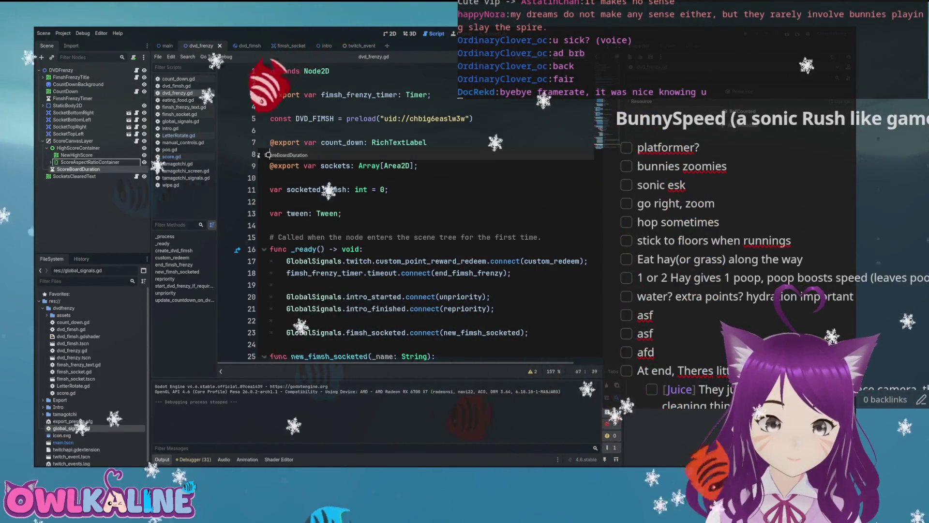
mouse_move(335, 154)
mouse_down()
mouse_move(329, 99)
mouse_move(327, 121)
mouse_move(325, 111)
mouse_up()
click(372, 107)
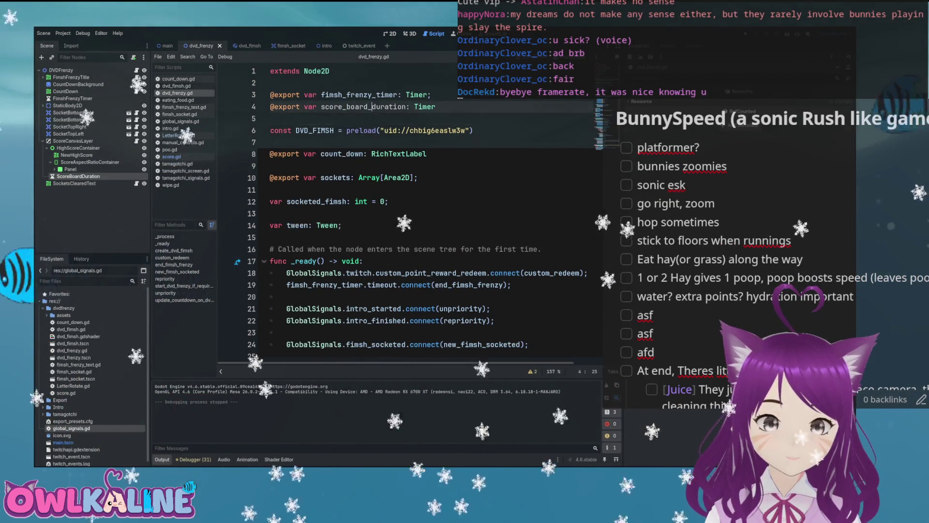
Append and score_board_duration.is_stopped() to the frenzy start condition on line 68
scroll(436, 198, down, 9)
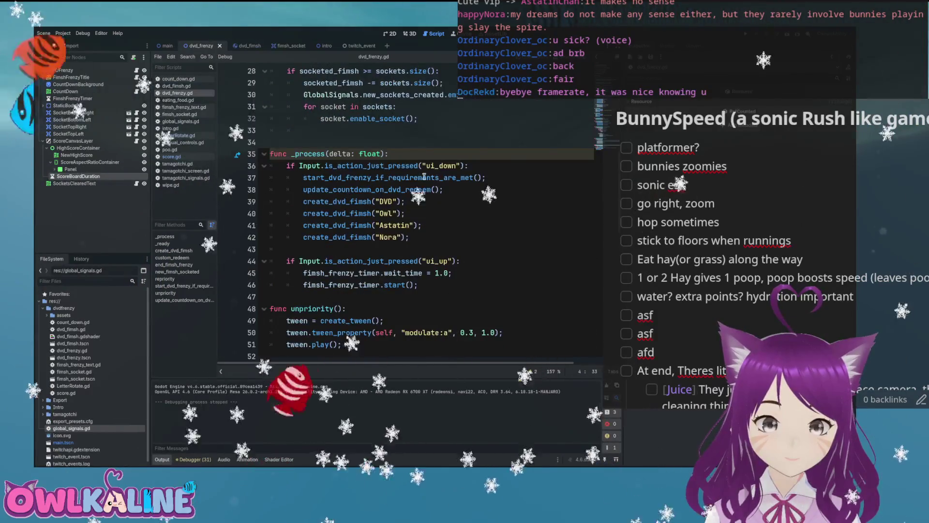
scroll(404, 168, up, 3)
scroll(397, 170, down, 10)
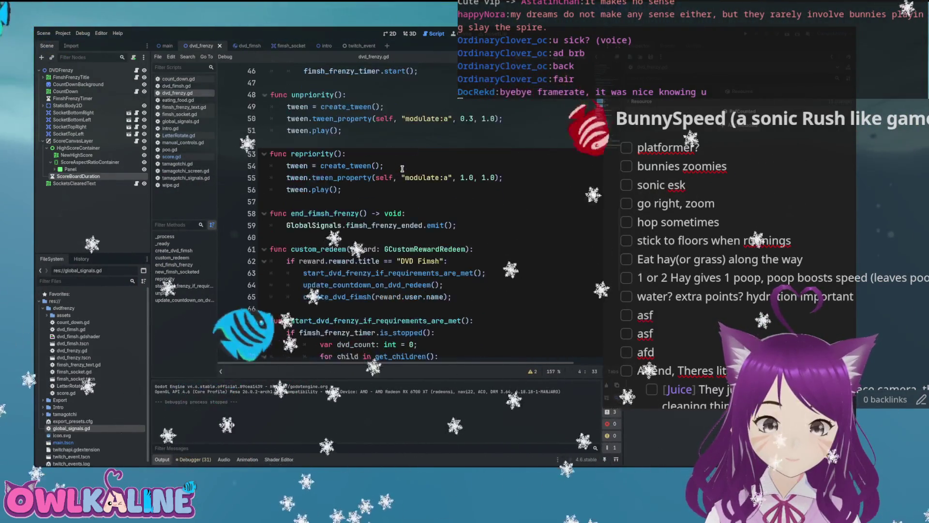
scroll(393, 171, down, 3)
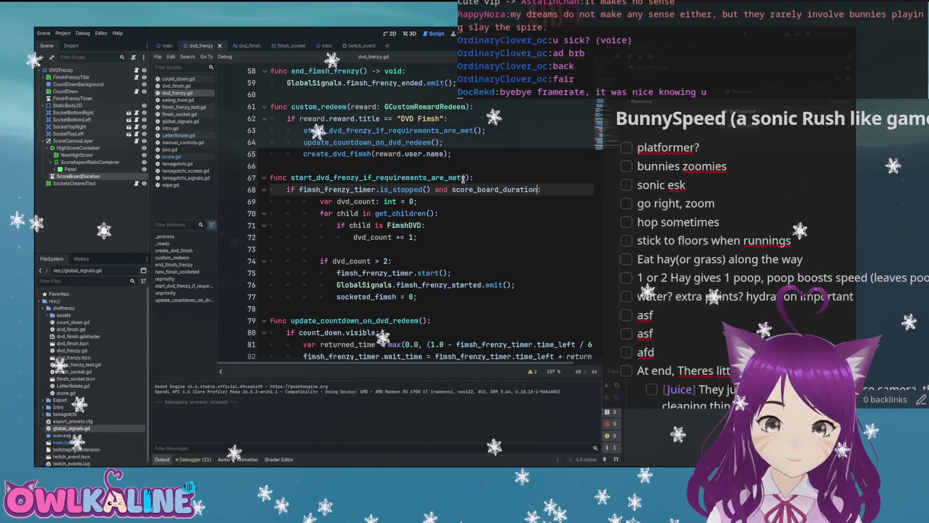
text(.i)
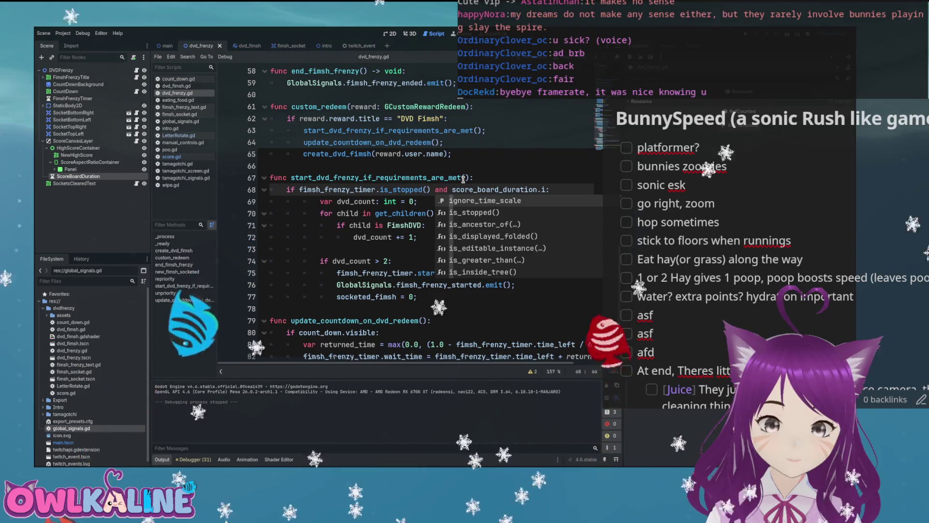
key(Down)
key(Return)
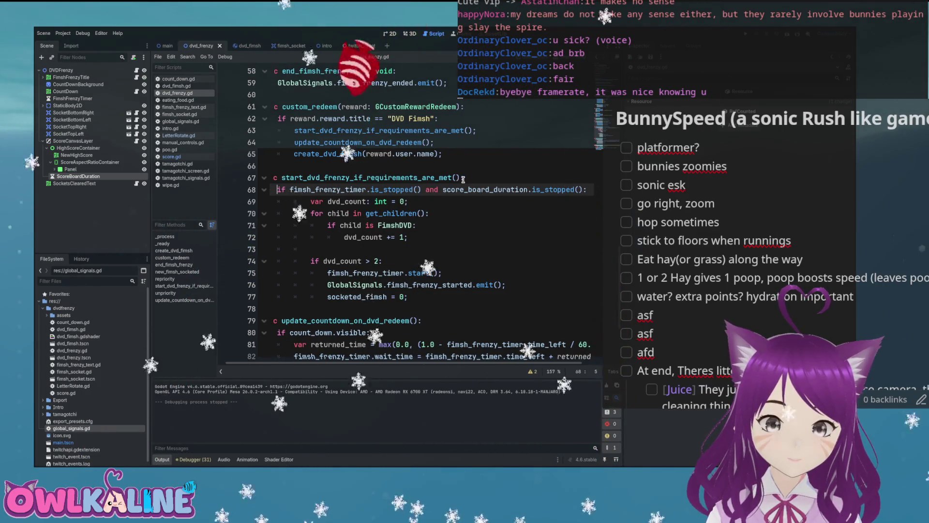
key(Home)
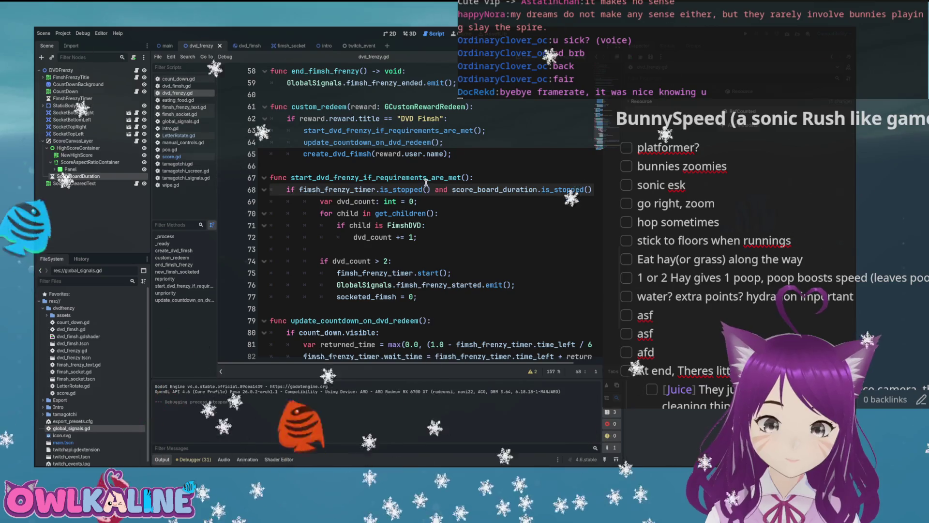
Move through the start_dvd_frenzy function and place the caret on the empty line 66
scroll(416, 203, down, 3)
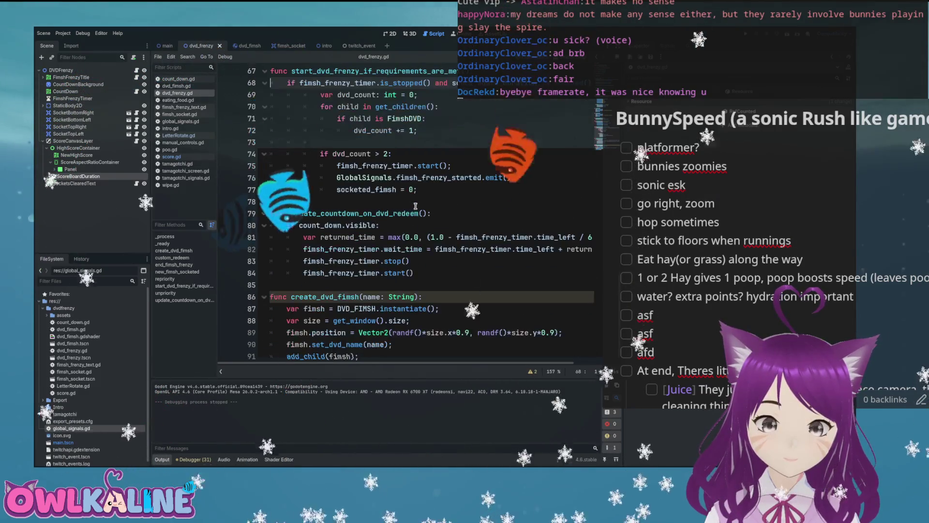
scroll(414, 201, down, 1)
scroll(426, 196, up, 5)
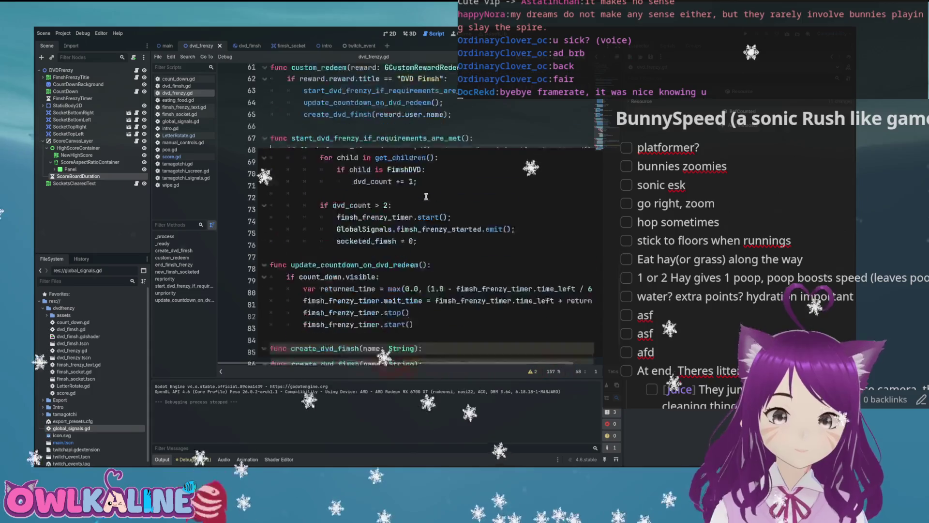
click(502, 238)
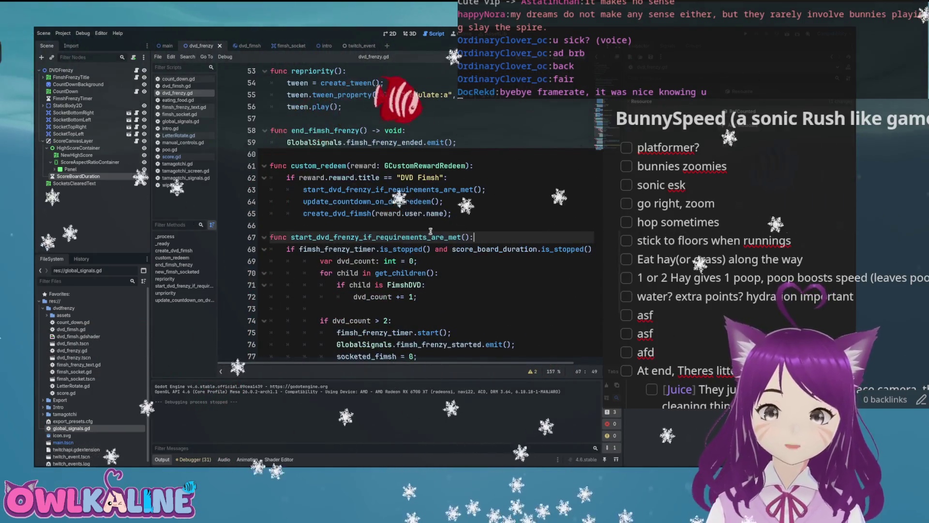
scroll(430, 230, down, 2)
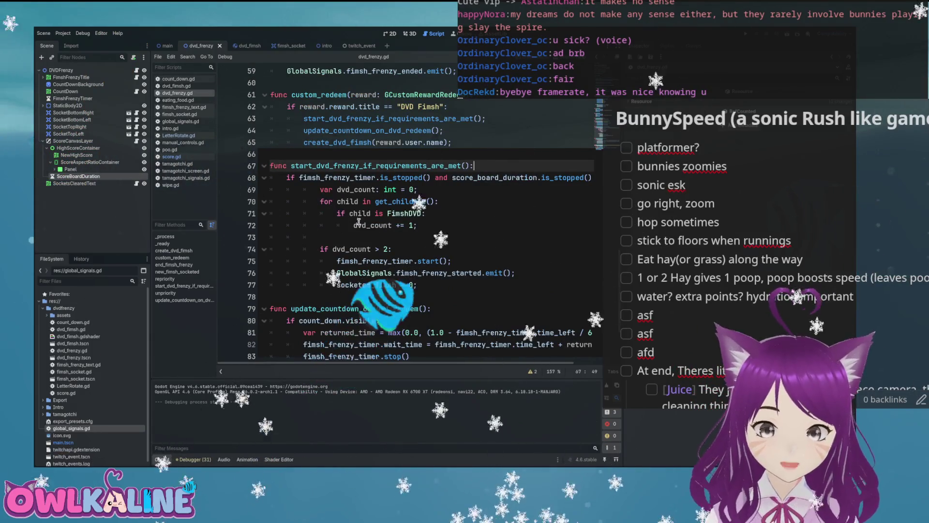
click(365, 152)
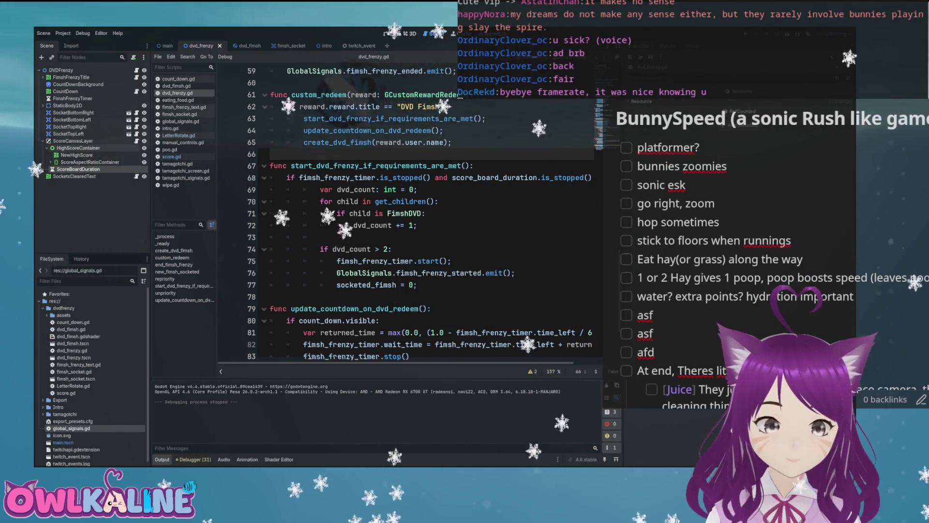
click(171, 156)
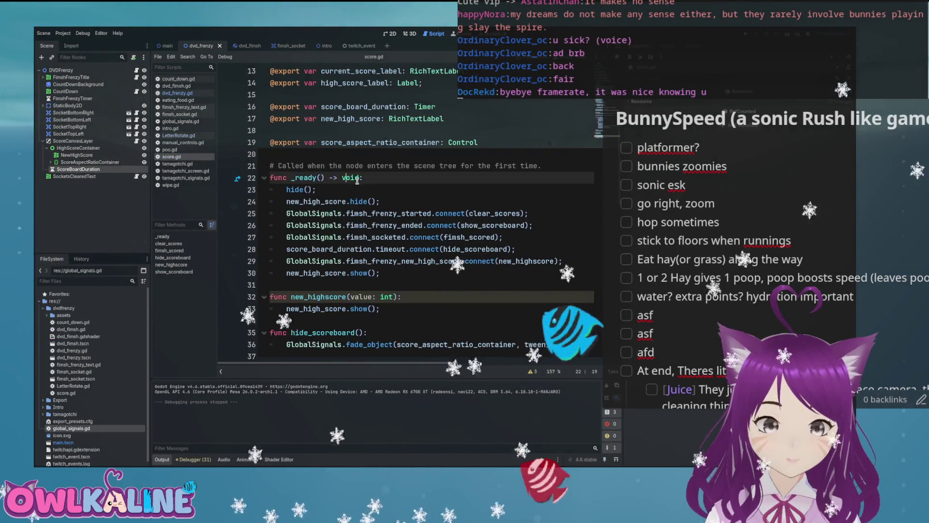
click(316, 196)
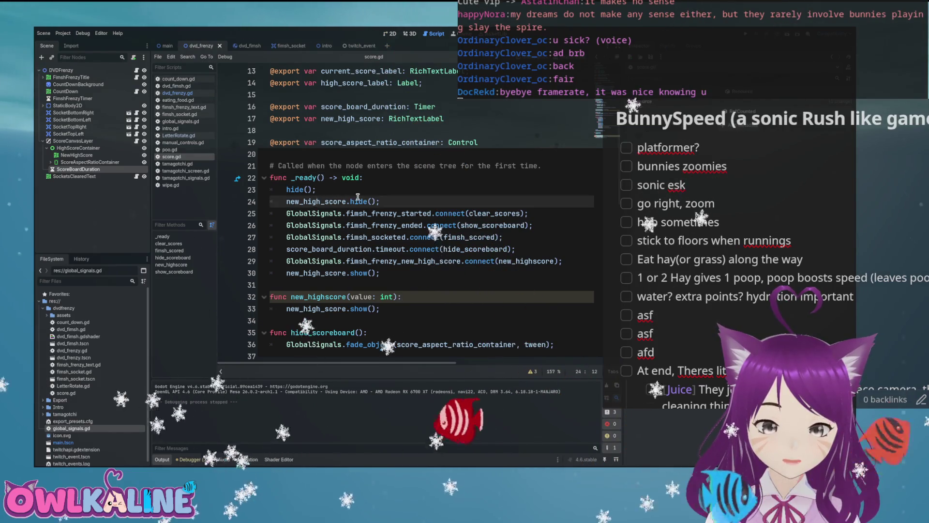
scroll(358, 196, down, 2)
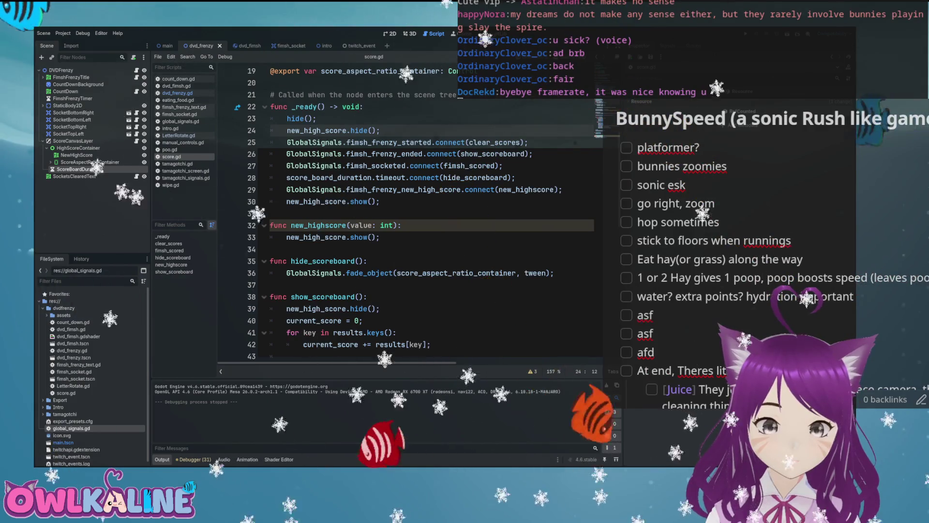
double_click(333, 200)
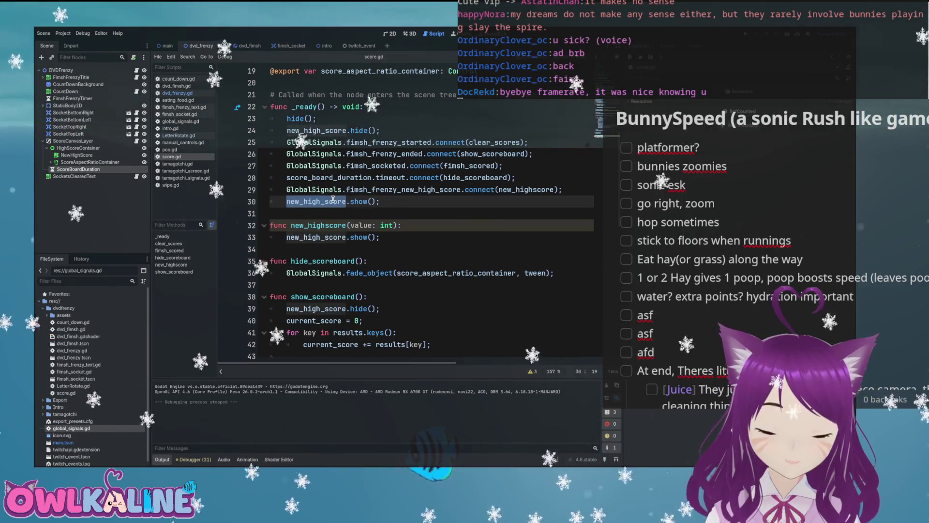
drag(385, 202, 270, 201)
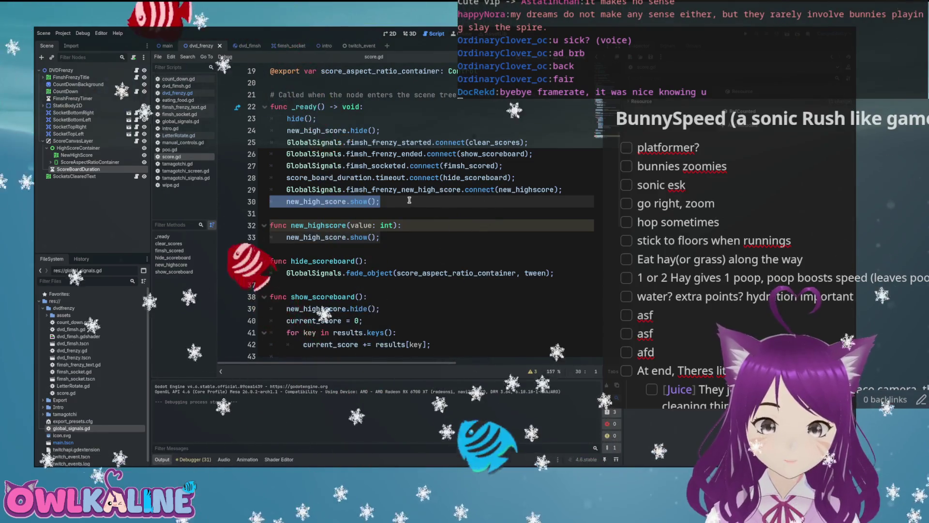
key(BackSpace)
key(BackSpace)
key(ctrl+s)
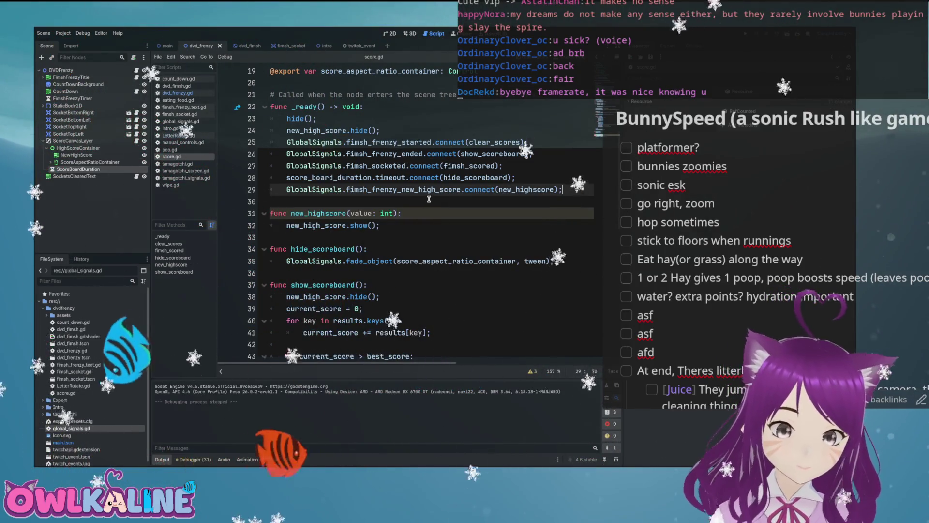
scroll(397, 182, down, 1)
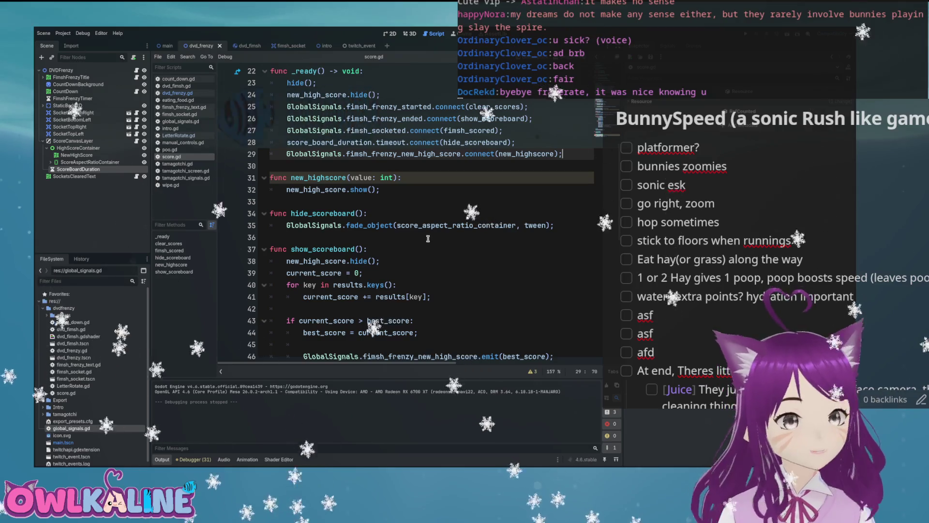
click(284, 225)
text(tween =)
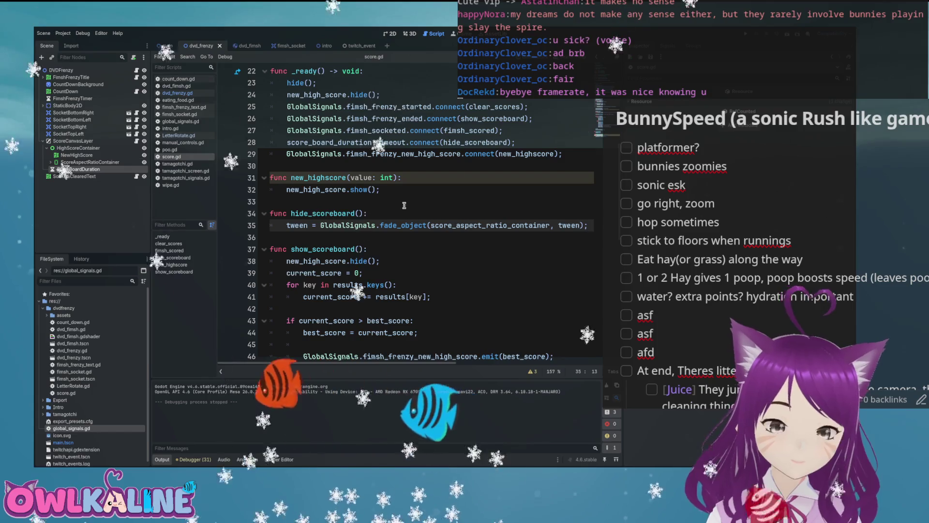
scroll(402, 200, up, 5)
scroll(403, 200, up, 2)
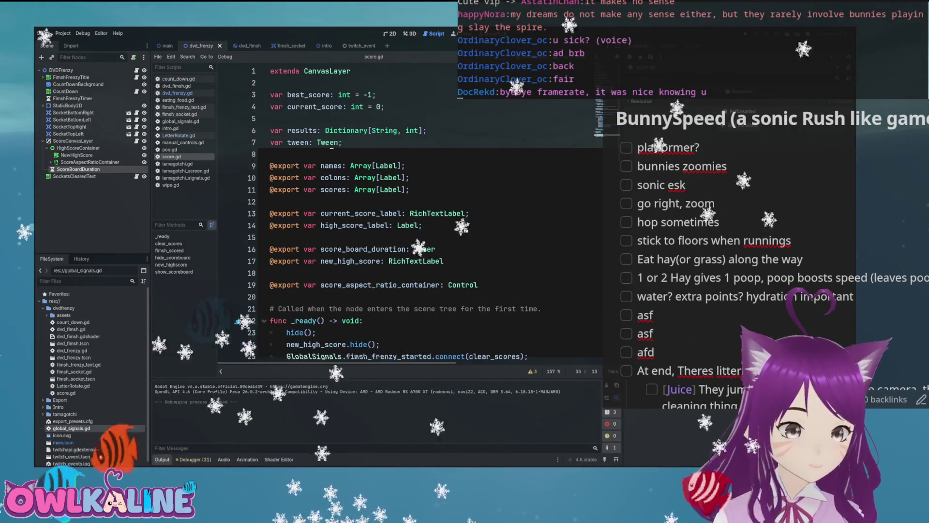
scroll(423, 205, down, 9)
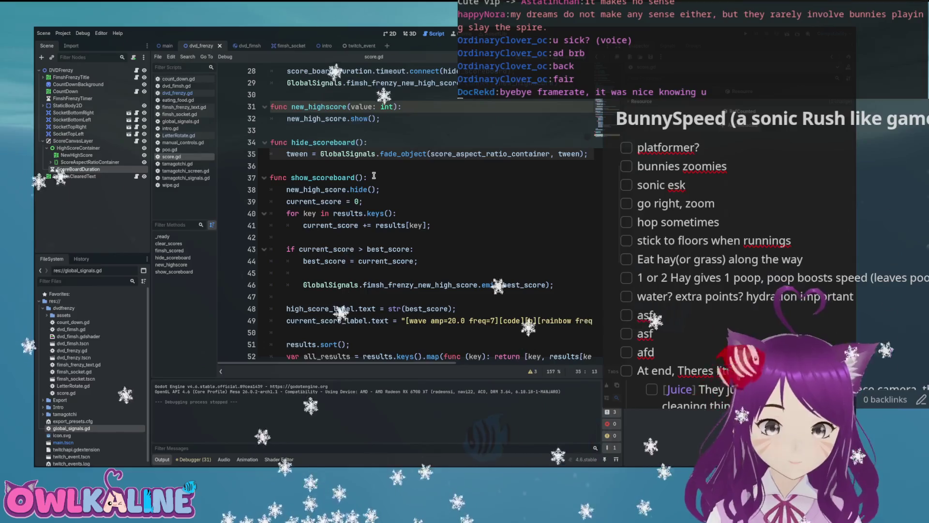
scroll(374, 176, down, 1)
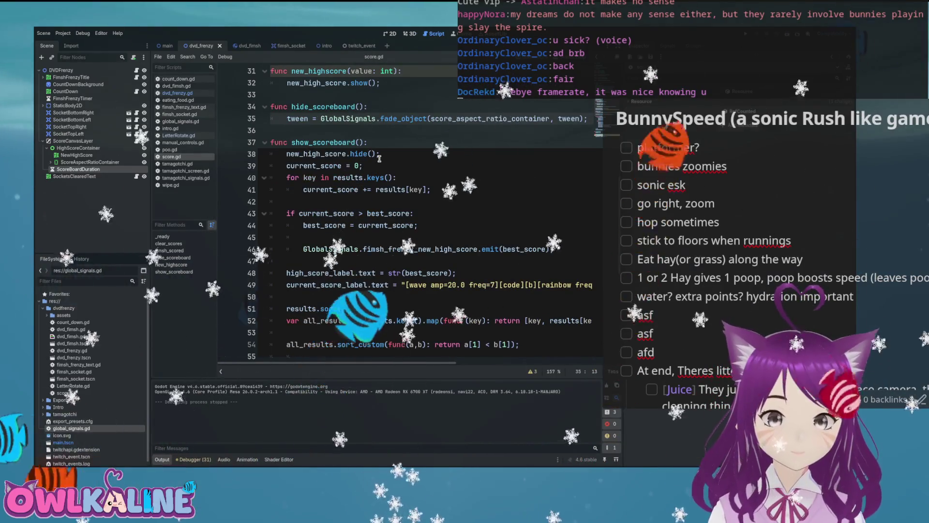
click(337, 165)
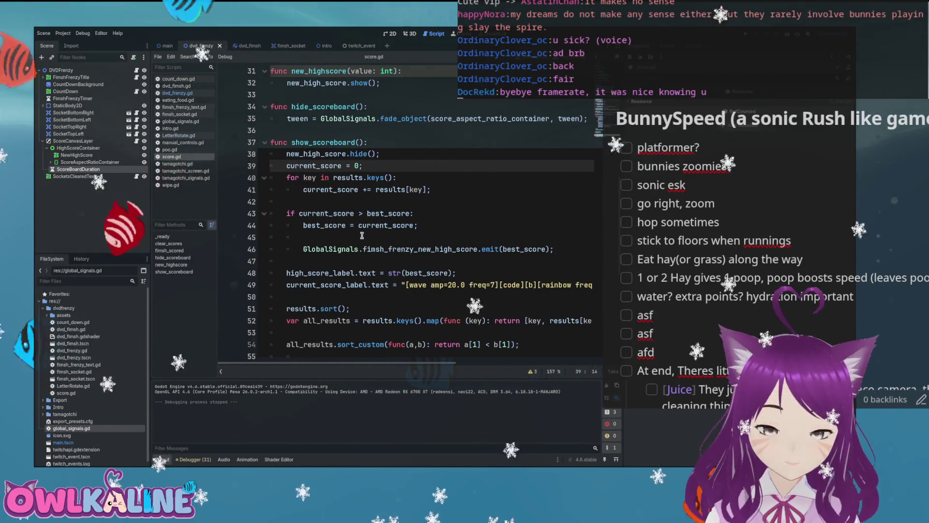
click(436, 232)
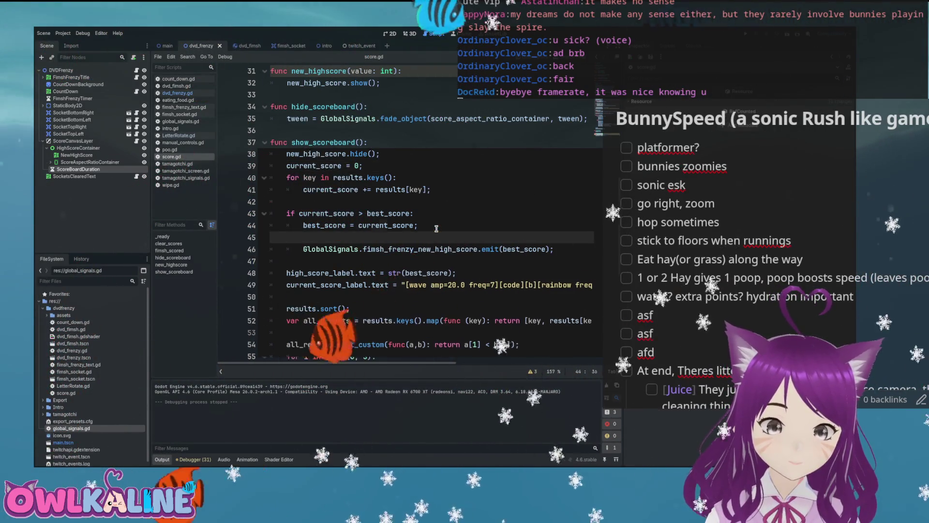
key(BackSpace)
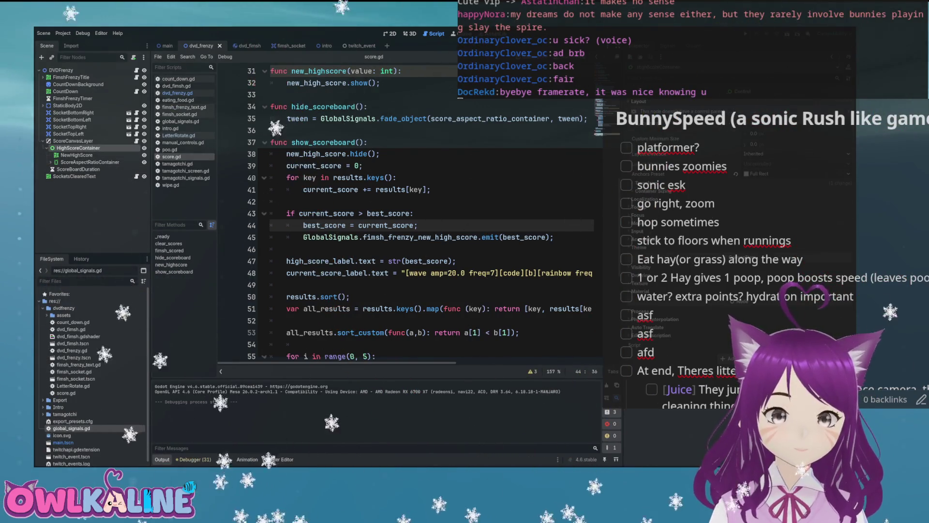
click(358, 202)
scroll(368, 203, up, 1)
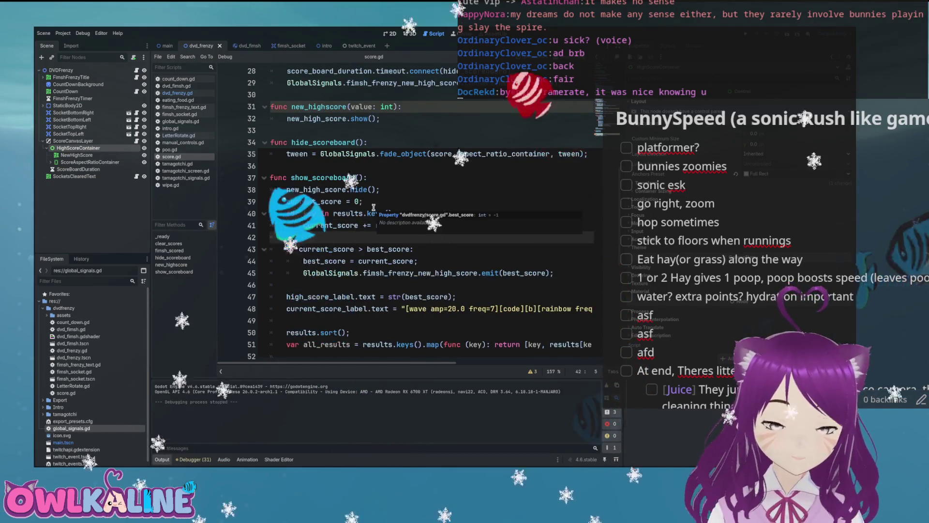
scroll(381, 205, down, 2)
scroll(382, 206, down, 1)
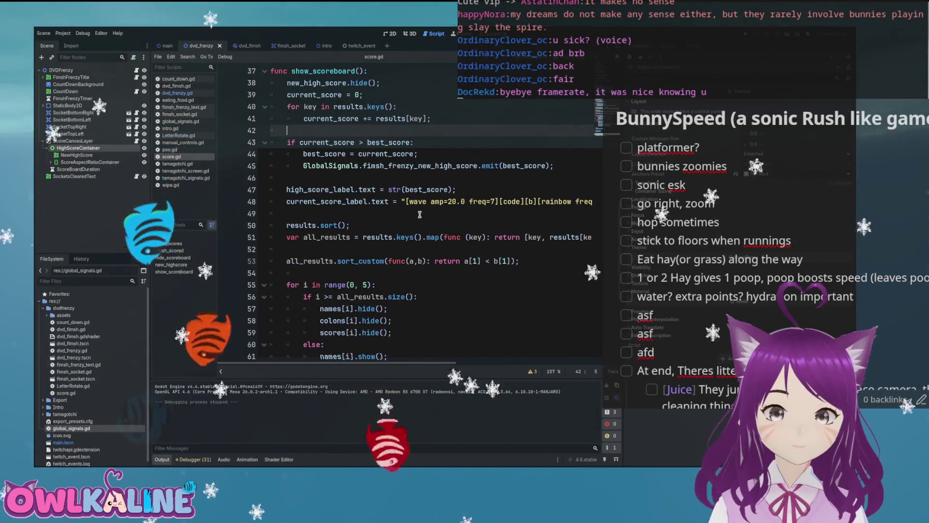
scroll(381, 194, down, 1)
scroll(381, 194, down, 2)
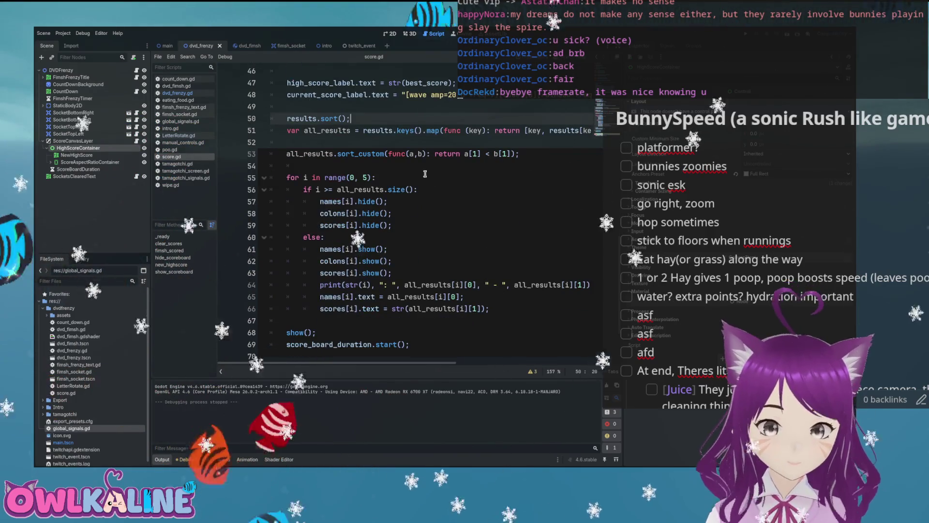
scroll(404, 166, down, 2)
scroll(404, 165, down, 1)
click(402, 253)
click(406, 261)
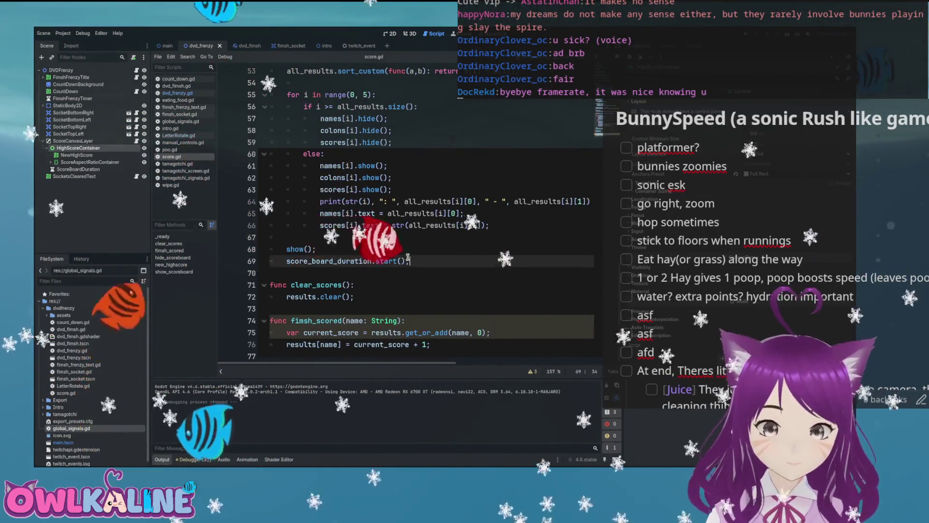
click(412, 281)
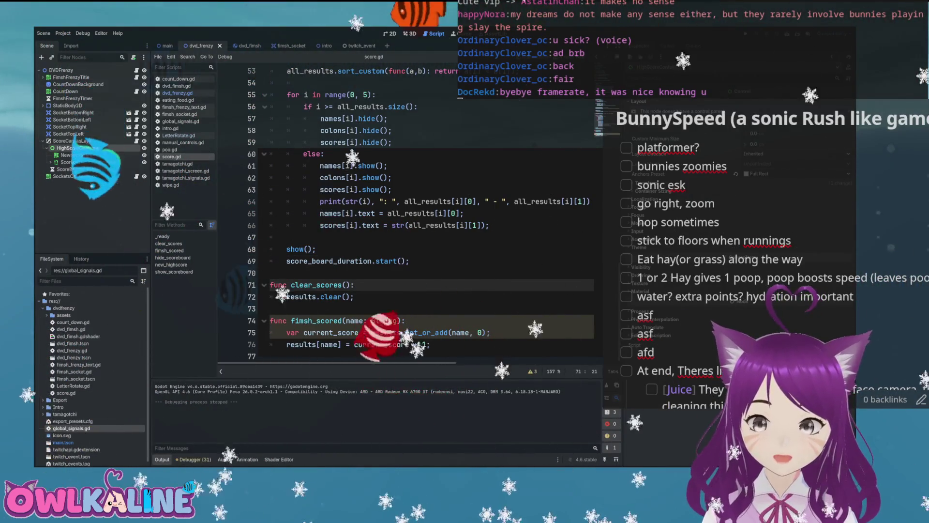
key(F5)
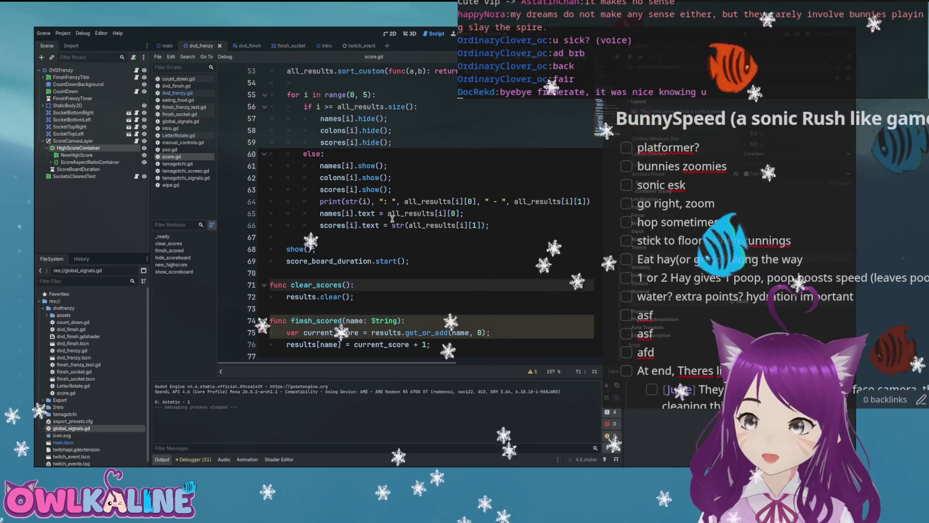
Change the FimshFrenzyTimer's wait time, run the game to test the frenzy, then stop it
click(73, 99)
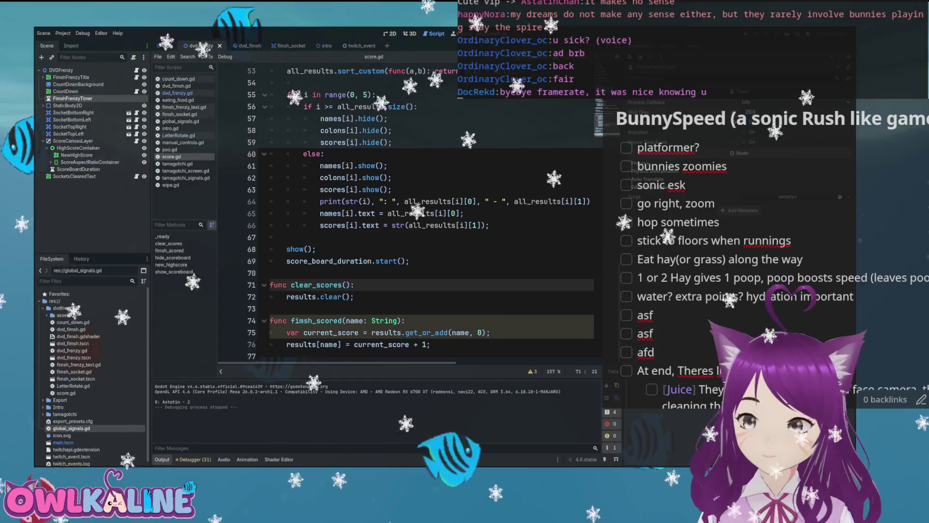
click(418, 178)
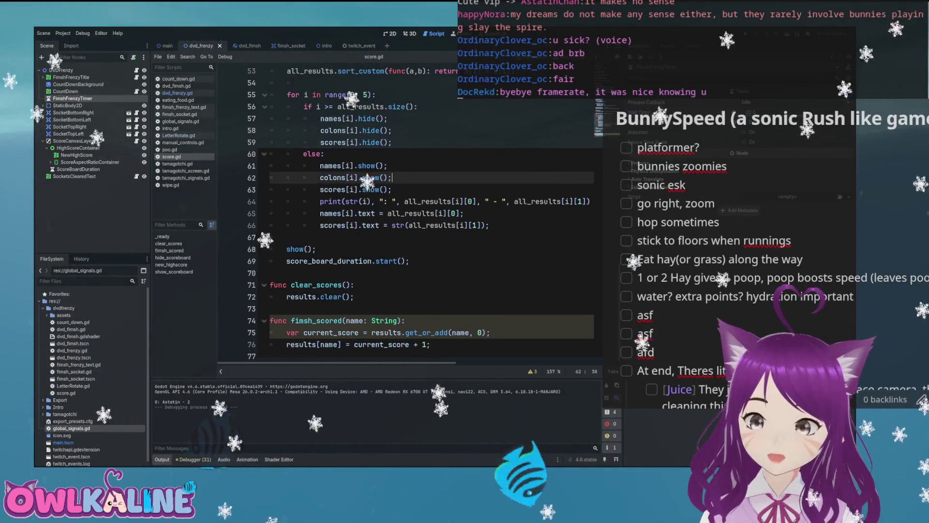
key(Return)
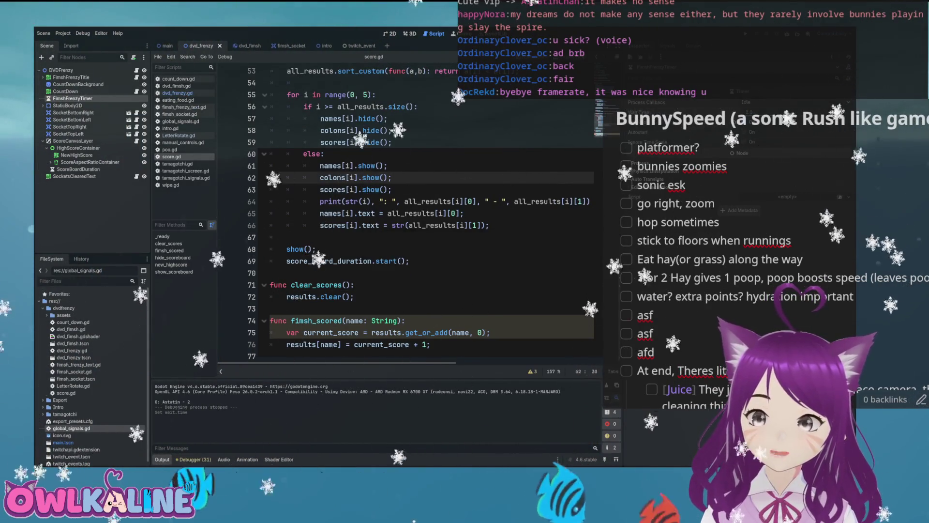
key(F5)
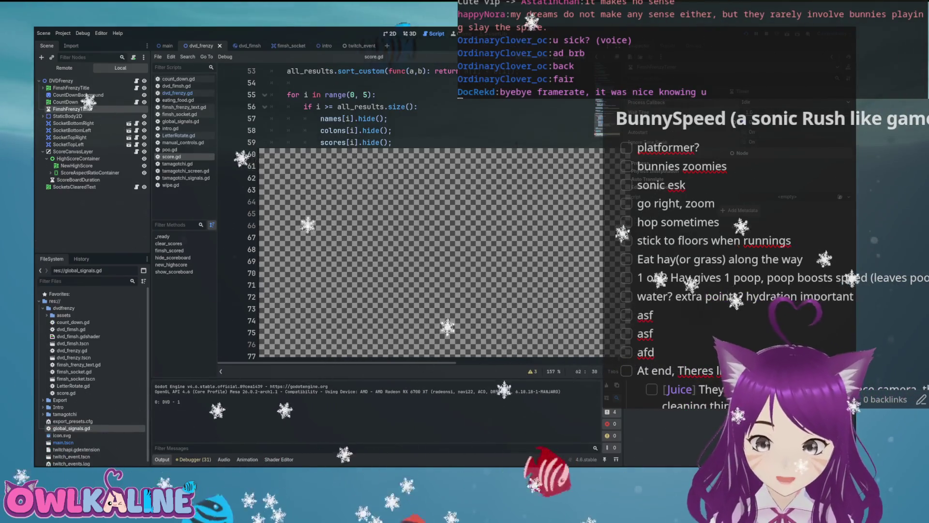
click(489, 189)
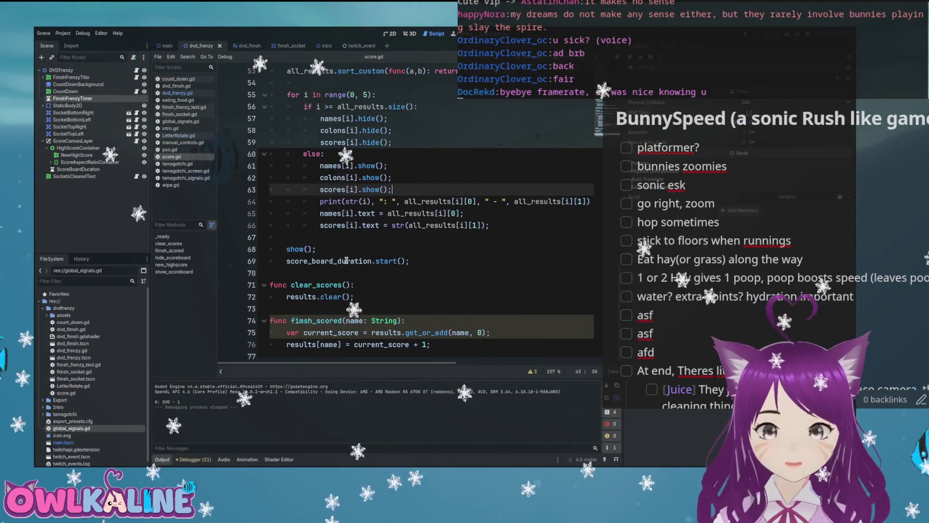
scroll(346, 260, up, 10)
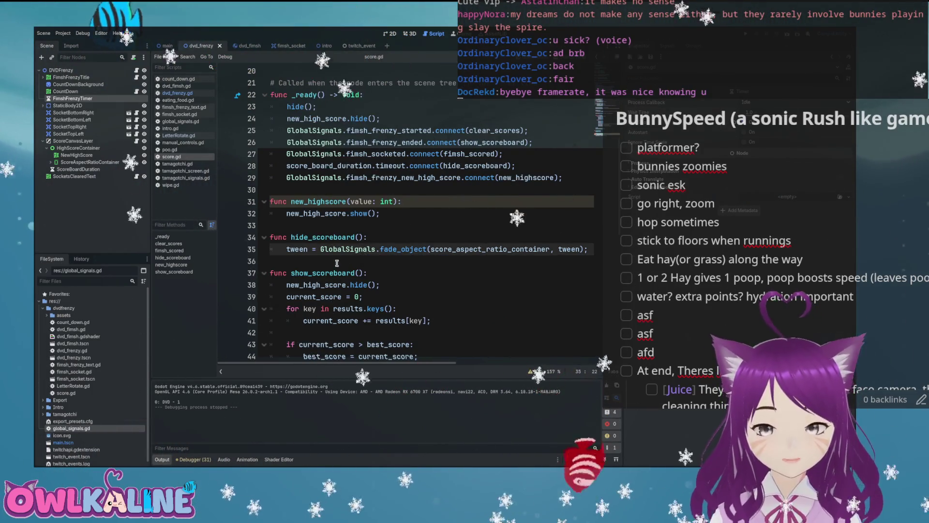
Start a new first line in show_scoreboard with the score_aspect_ratio_container name
key(End)
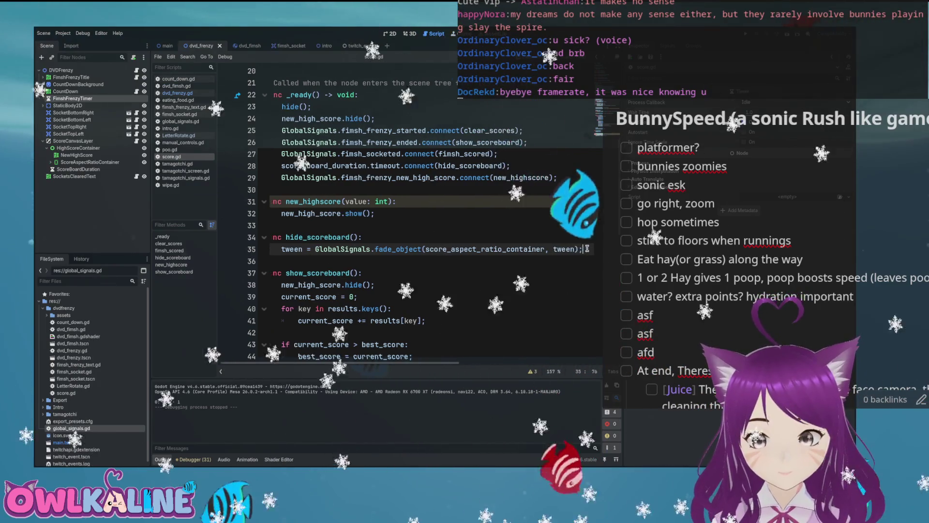
key(Down)
scroll(391, 219, down, 2)
click(400, 204)
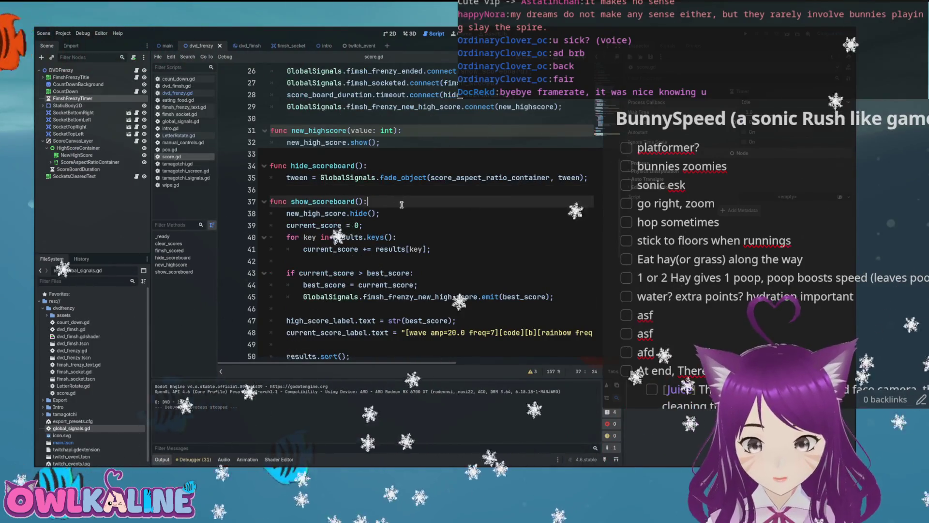
key(Return)
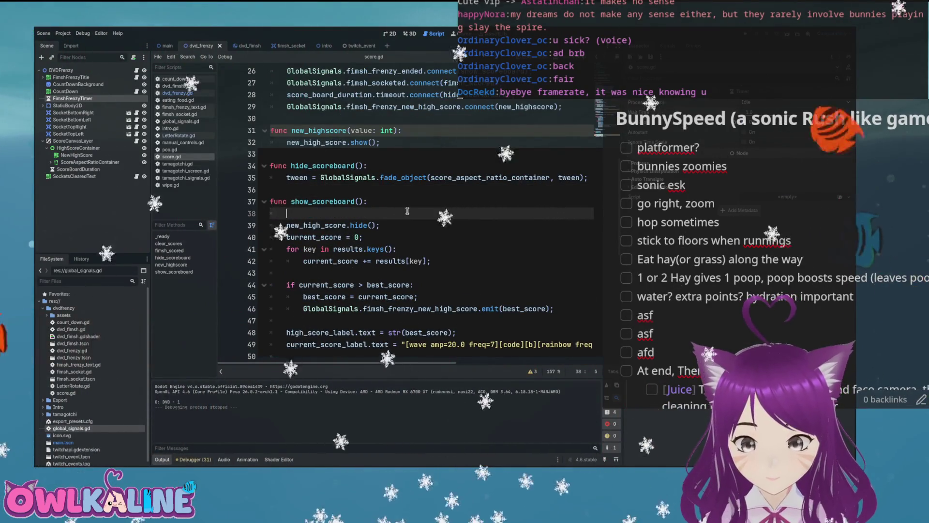
click(492, 176)
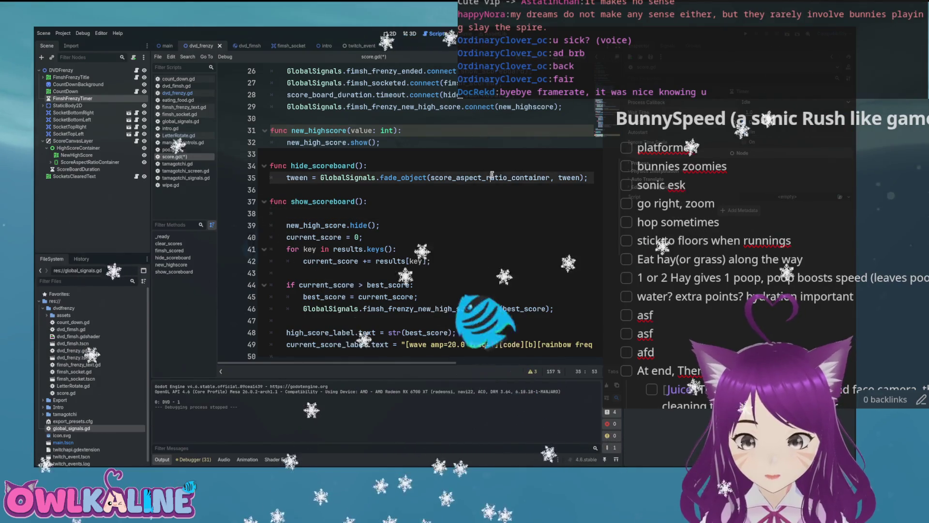
click(357, 216)
text(score_aspect_ratio_container)
Complete it as .modulate.a = 1.0, save score.gd, and jump to the fade_object definition
text(.)
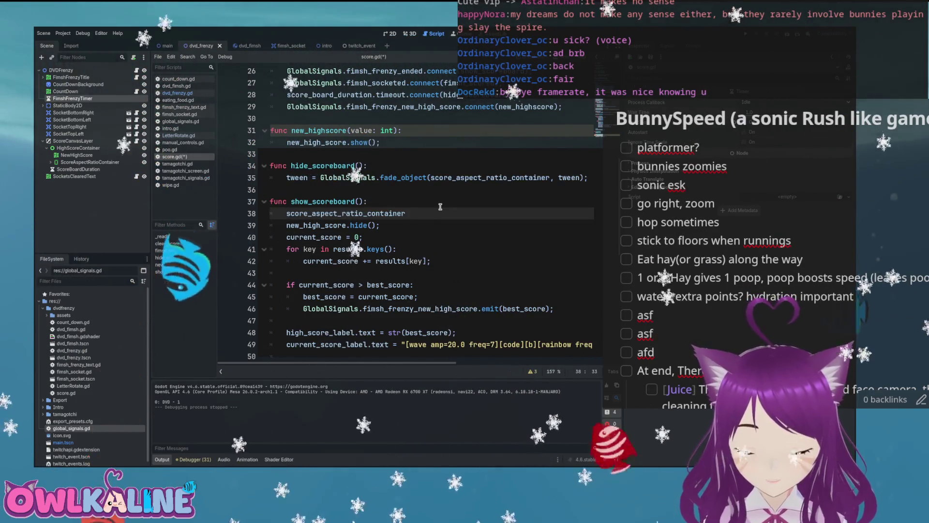
text(modu)
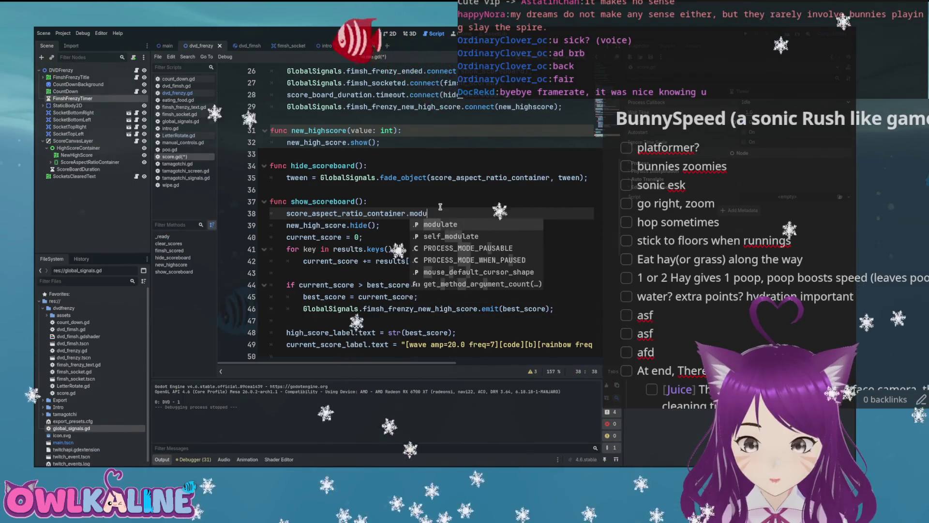
key(Return)
text(.)
key(ctrl+s)
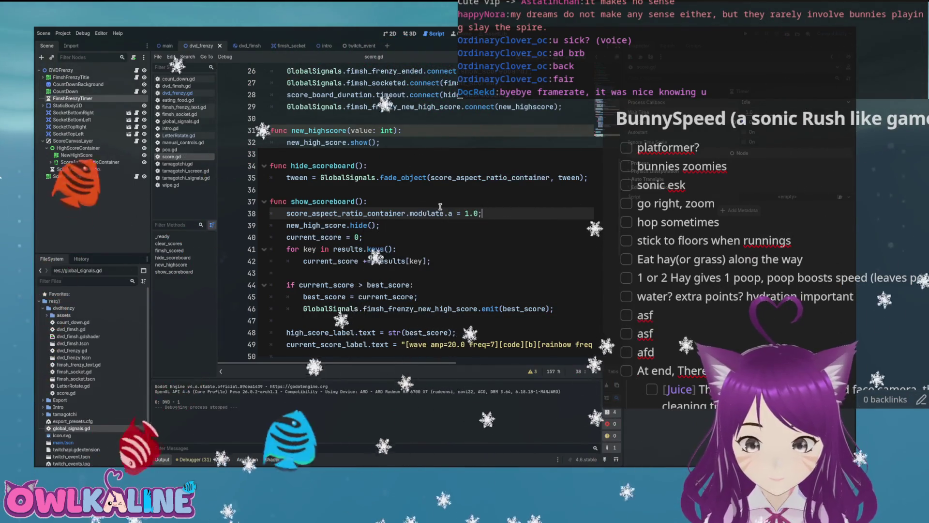
click(406, 177)
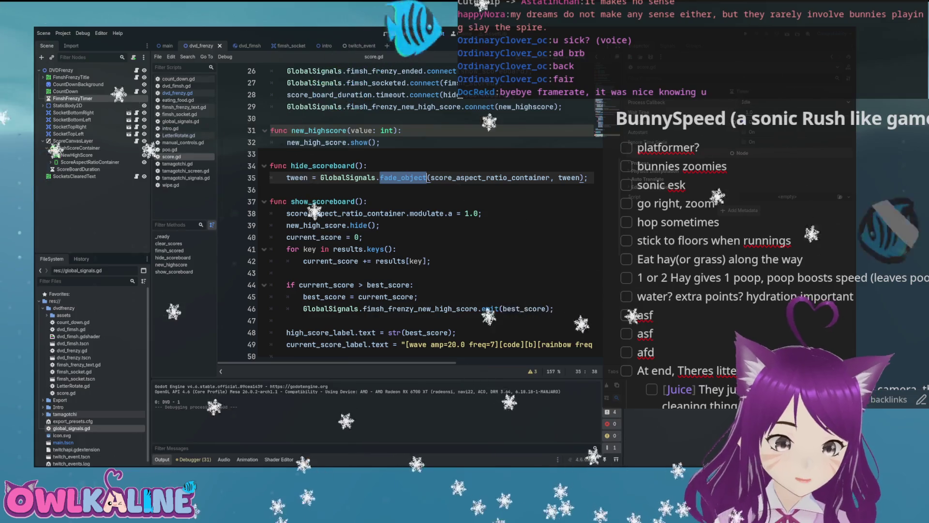
ctrl+click(405, 177)
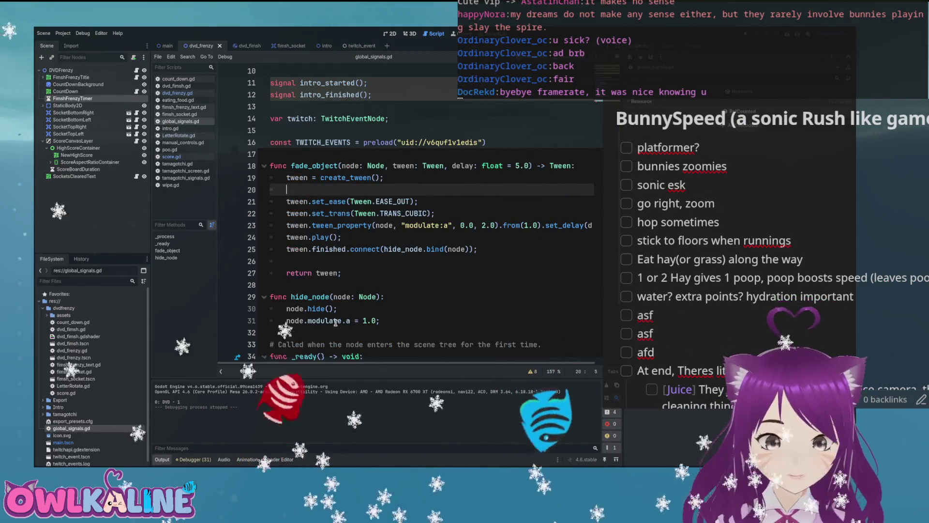
Review hide_node's node.modulate.a = 1.0 reset in global_signals.gd
click(367, 322)
click(359, 296)
click(405, 314)
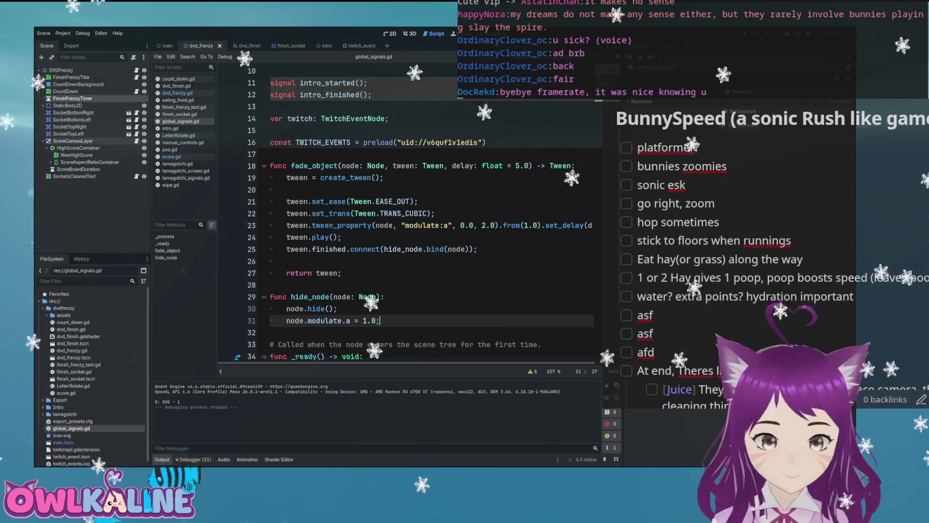
Return to score.gd at show_scoreboard and run the game to test the alpha reset
key(alt+Left)
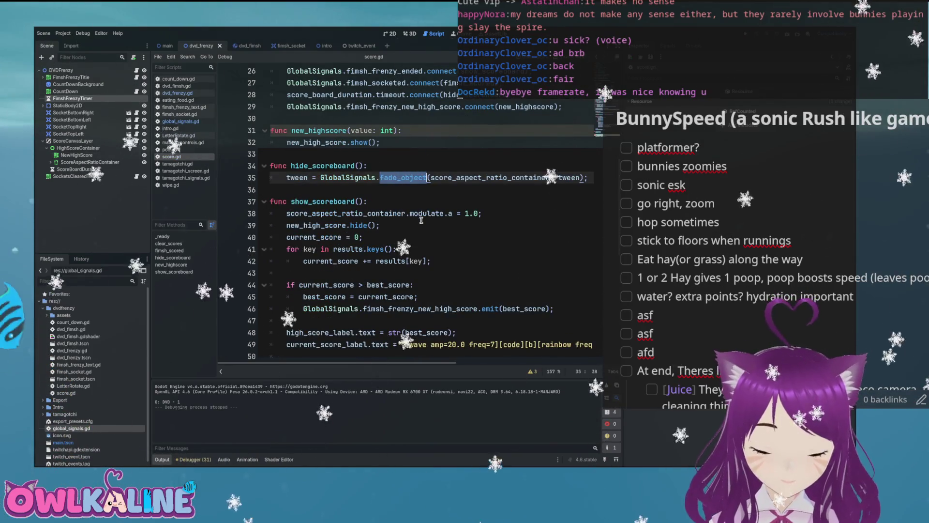
click(417, 198)
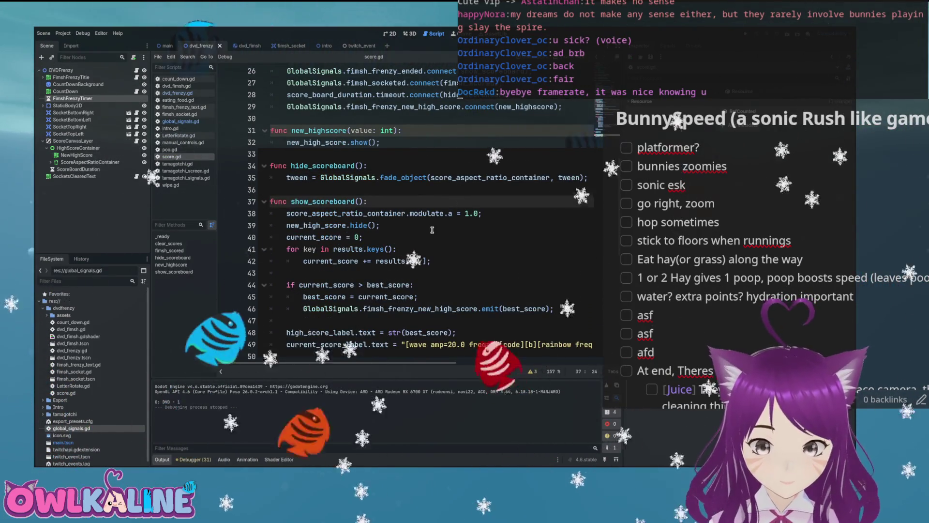
scroll(432, 230, down, 2)
scroll(432, 230, down, 6)
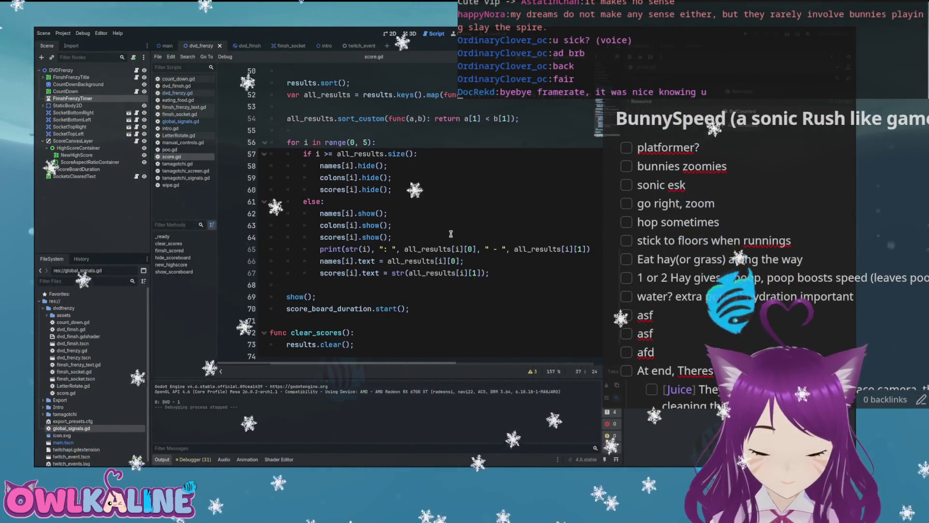
scroll(447, 233, up, 3)
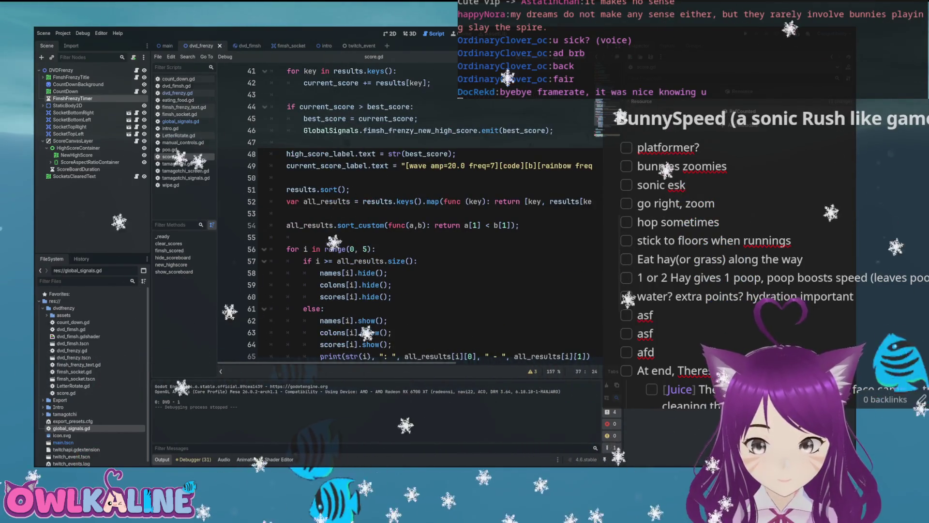
key(F5)
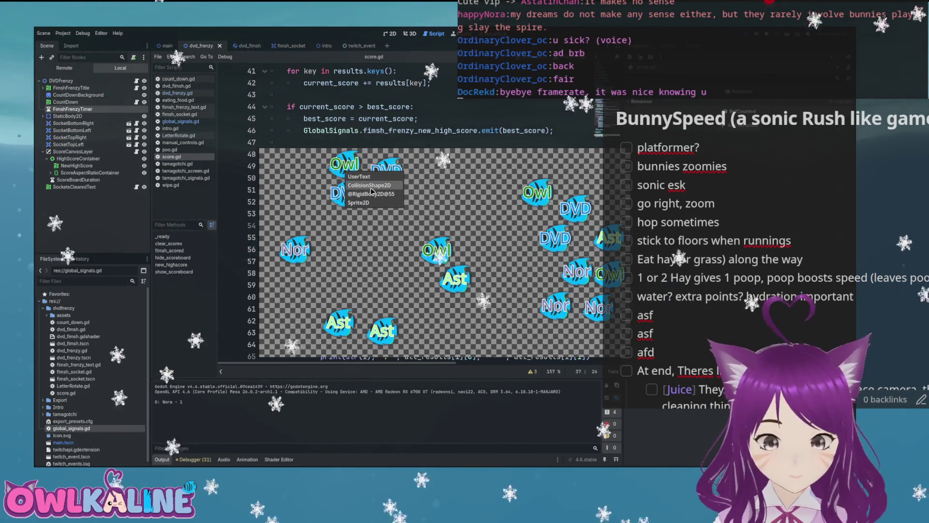
Inspect the nodes under two bouncing fish in the running game, then close the node list
click(372, 192)
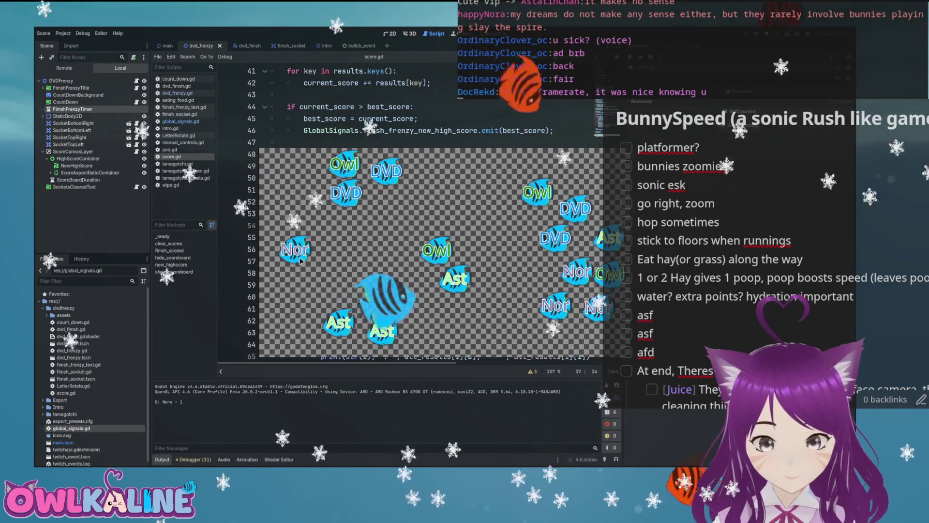
right_click(287, 272)
right_click(322, 329)
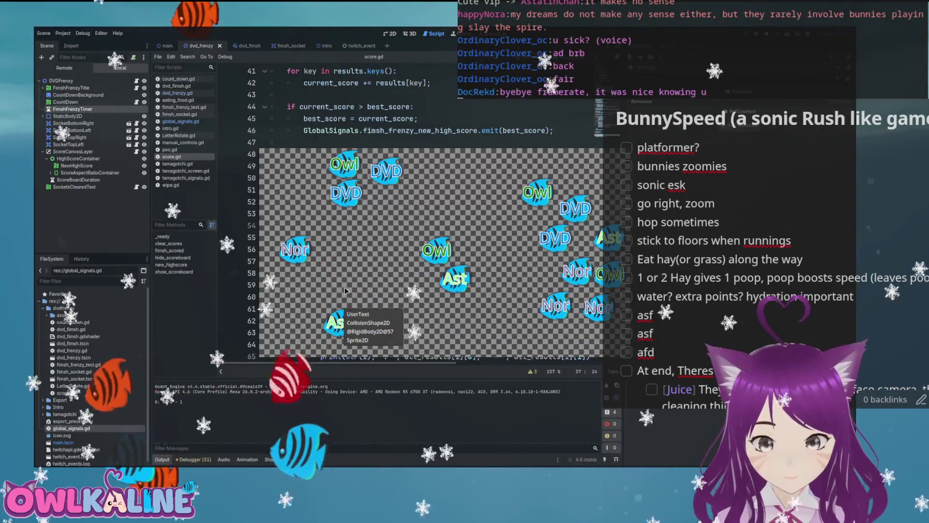
click(452, 249)
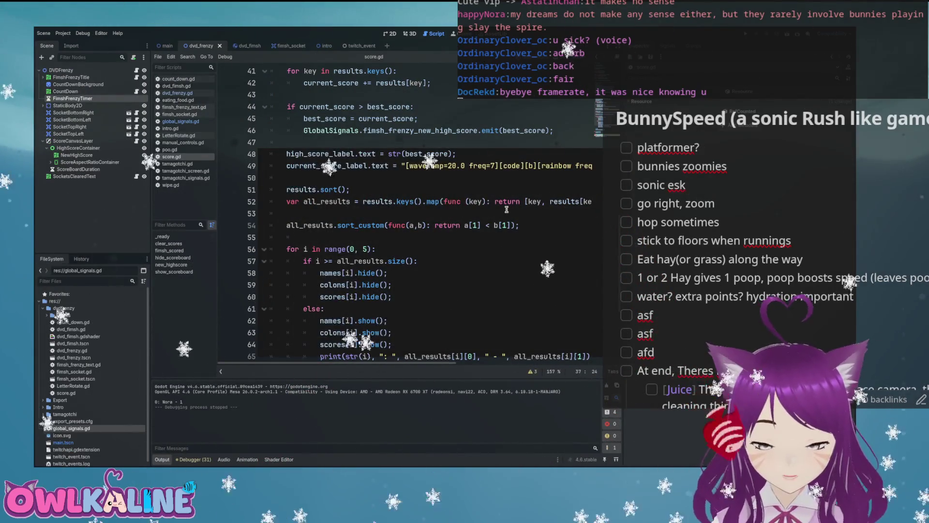
Add a show(); line inside show_scoreboard in score.gd
scroll(507, 209, up, 2)
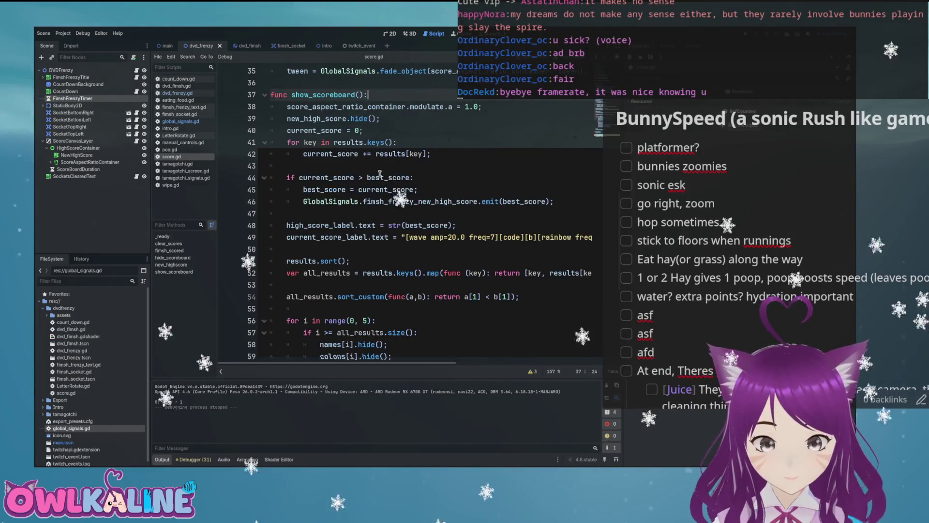
scroll(380, 174, up, 3)
scroll(372, 213, down, 2)
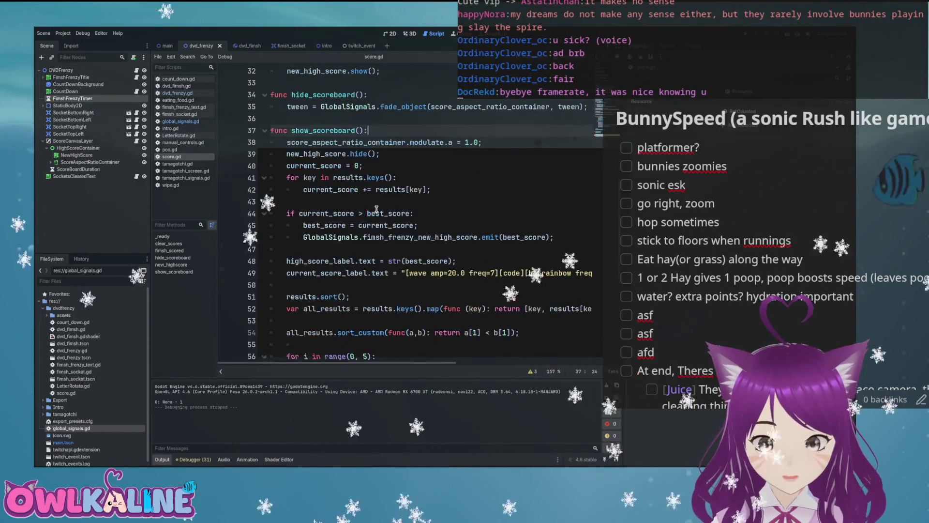
scroll(377, 208, down, 4)
scroll(372, 201, up, 4)
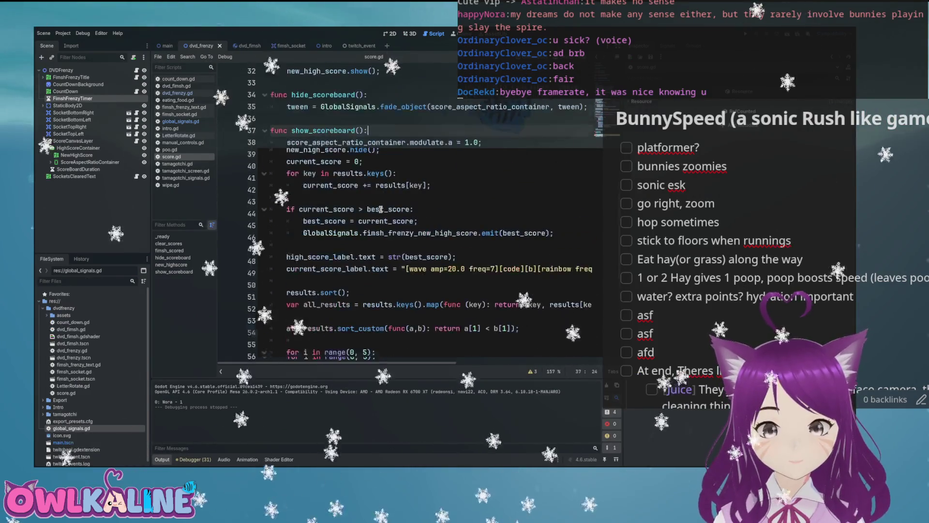
key(Return)
text(sho)
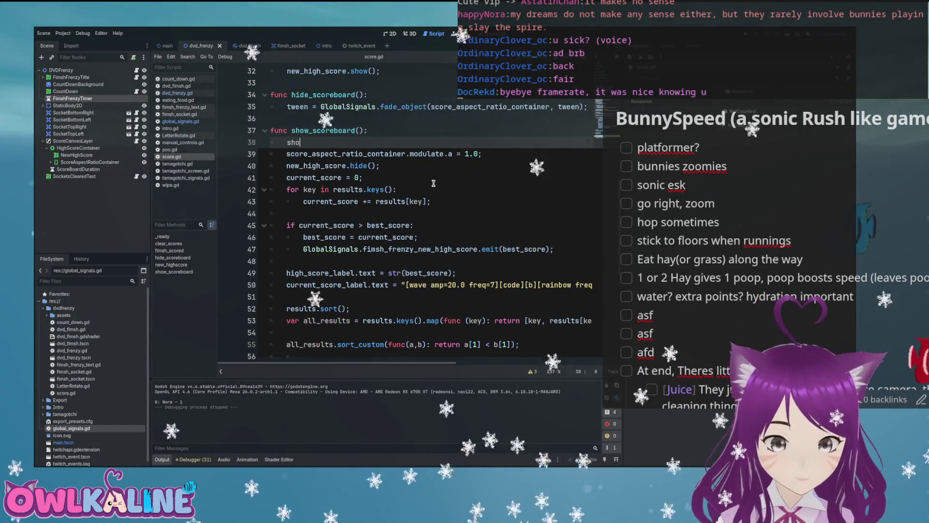
text(w();)
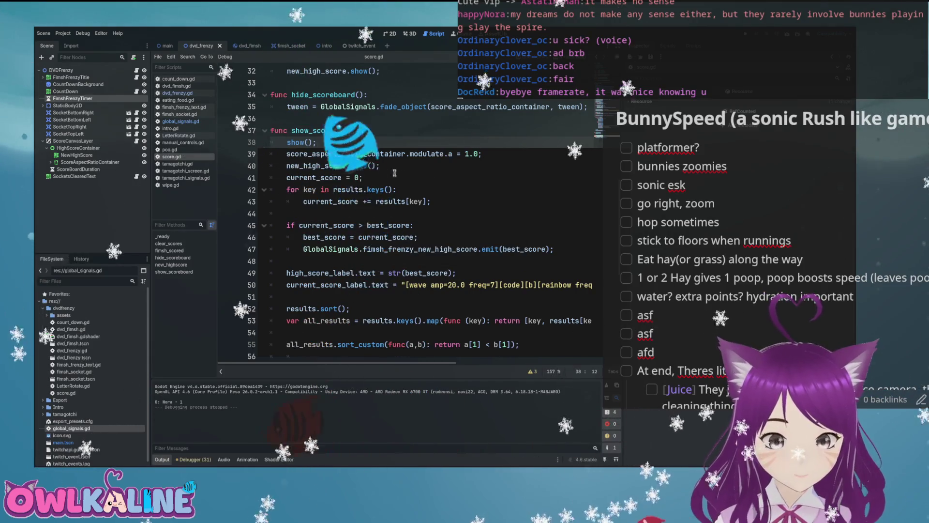
Delete the hide() line from _ready
scroll(399, 173, up, 5)
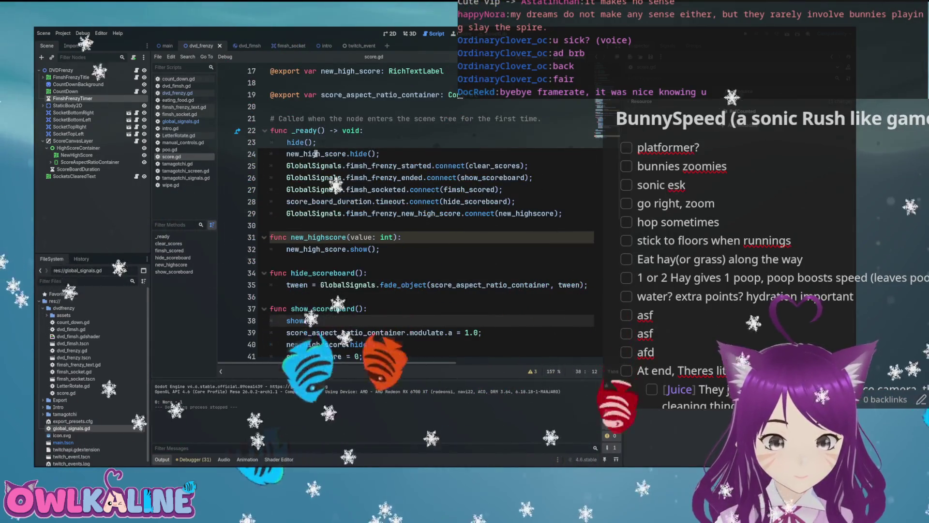
double_click(295, 142)
drag(317, 143, 270, 142)
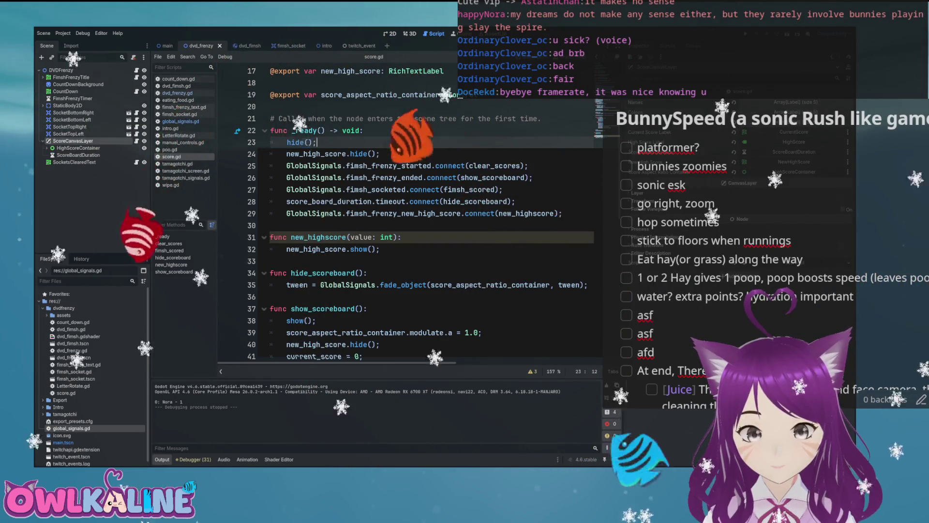
key(BackSpace)
key(BackSpace)
key(BackSpace)
Delete both show() calls from show_scoreboard, including the one before the timer start
scroll(357, 189, down, 2)
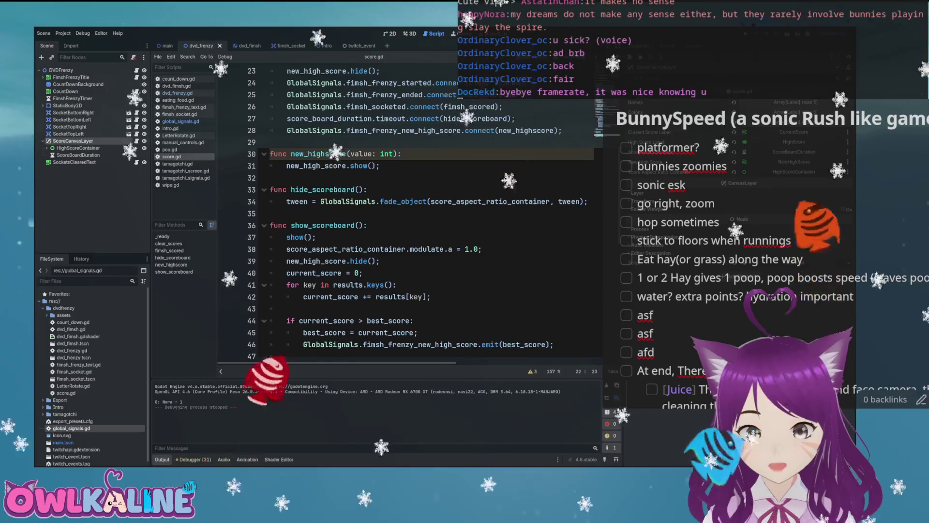
scroll(372, 204, down, 1)
click(372, 201)
key(BackSpace)
key(BackSpace)
key(BackSpace)
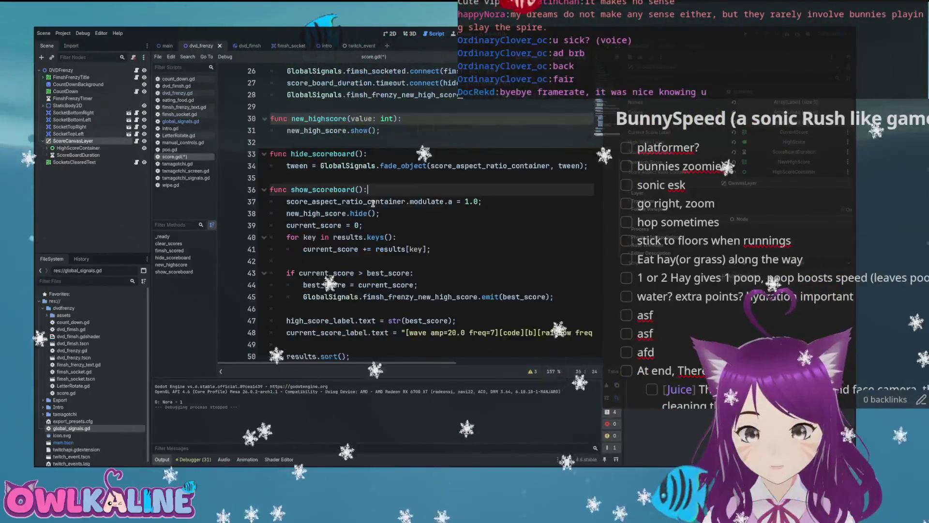
scroll(372, 204, down, 9)
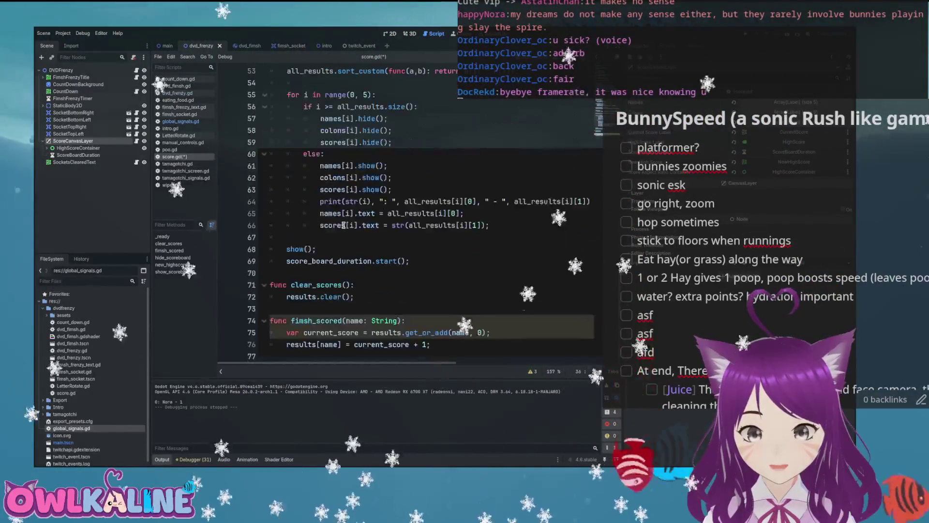
click(430, 249)
key(BackSpace)
key(BackSpace)
key(BackSpace)
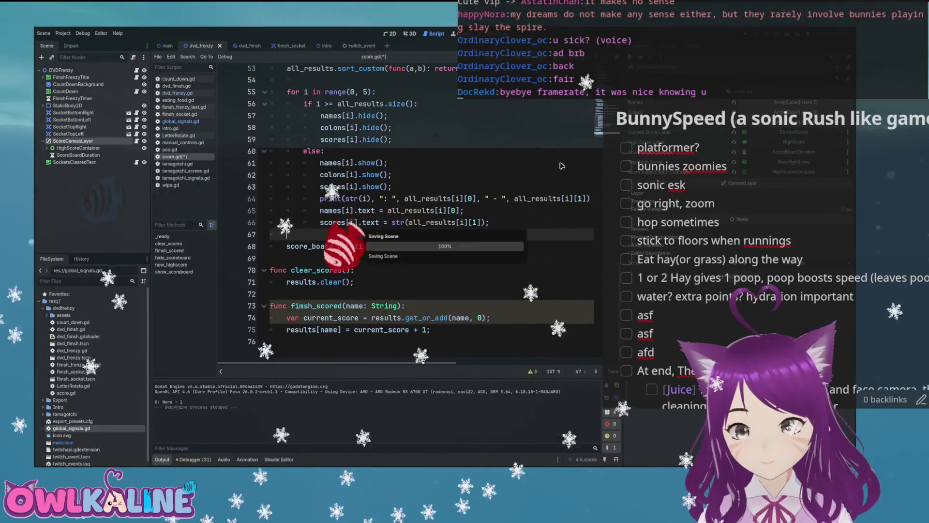
Save and run the game, then stop it once the scoreboard shows Current Score 23
key(F5)
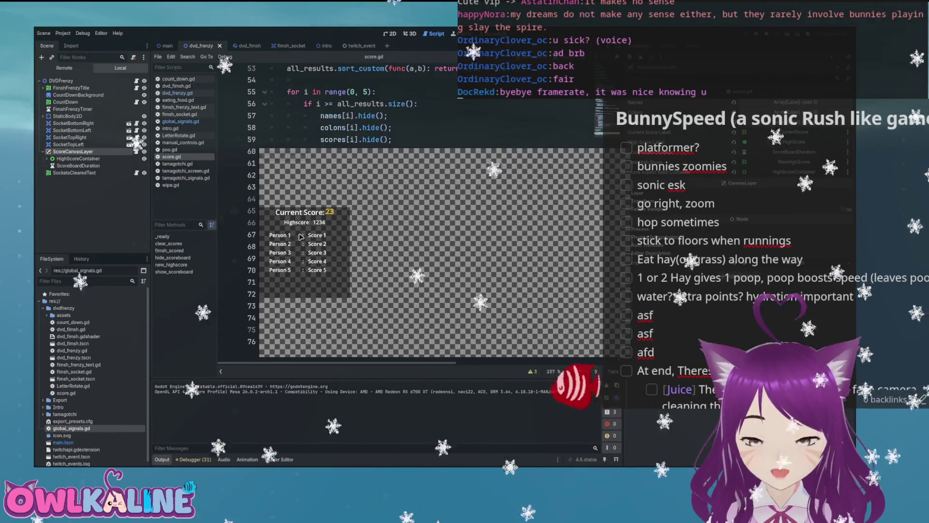
key(F8)
scroll(450, 182, up, 15)
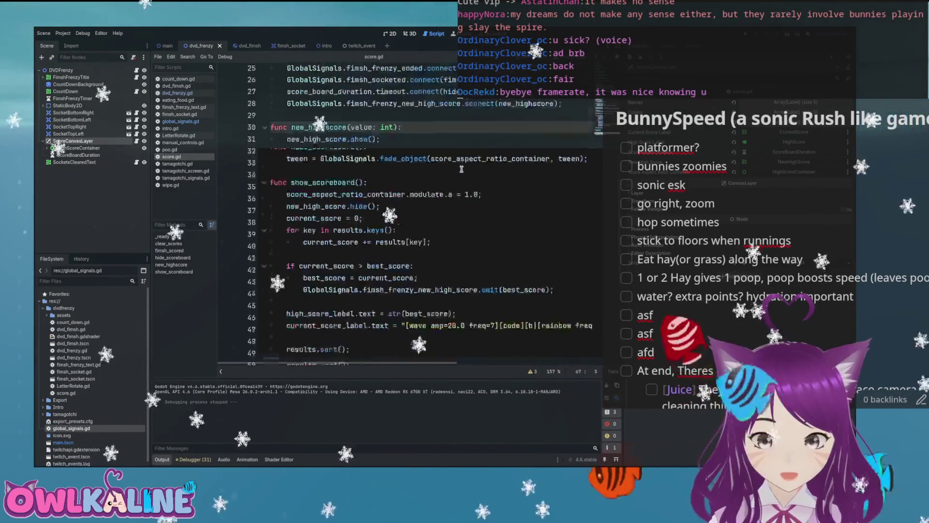
Add score_aspect_ratio_container.hide(); after new_high_score.hide() in _ready, then save and run the game
scroll(424, 196, down, 2)
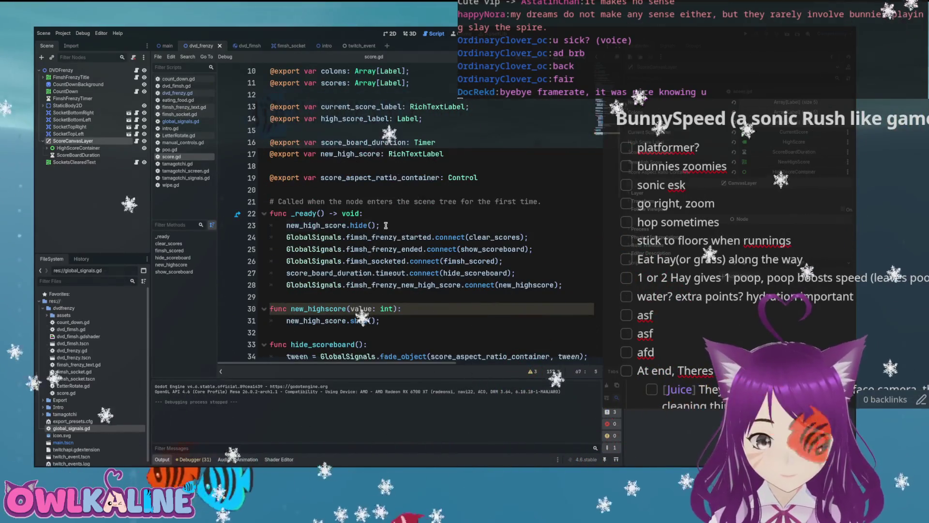
key(Return)
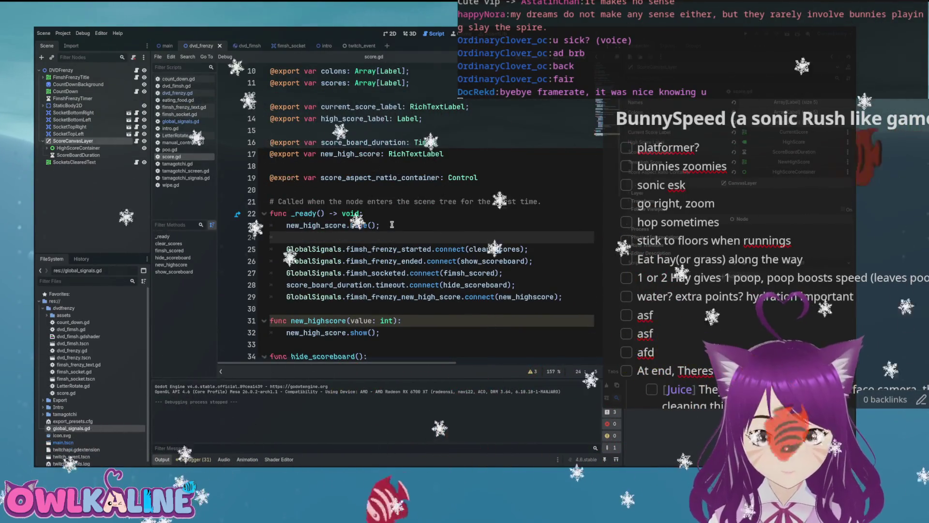
text(sc)
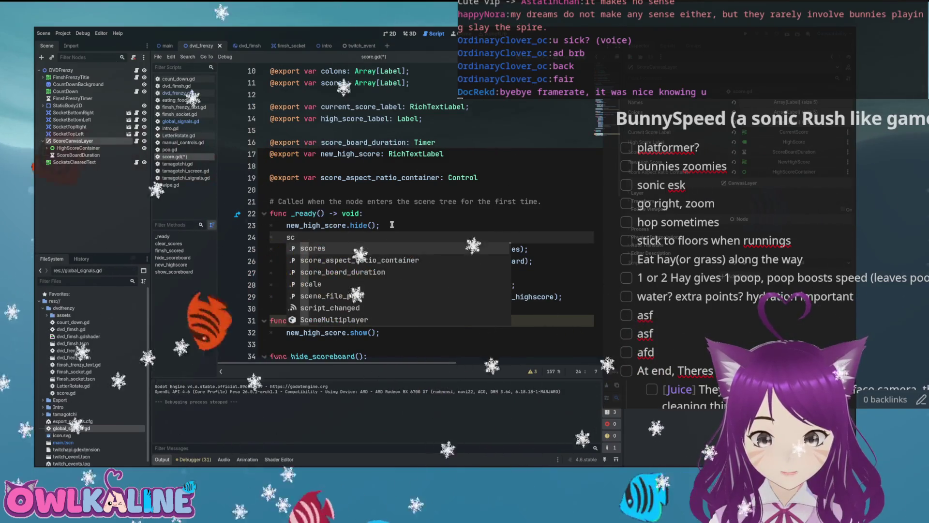
key(Down)
key(Return)
key(ctrl+s)
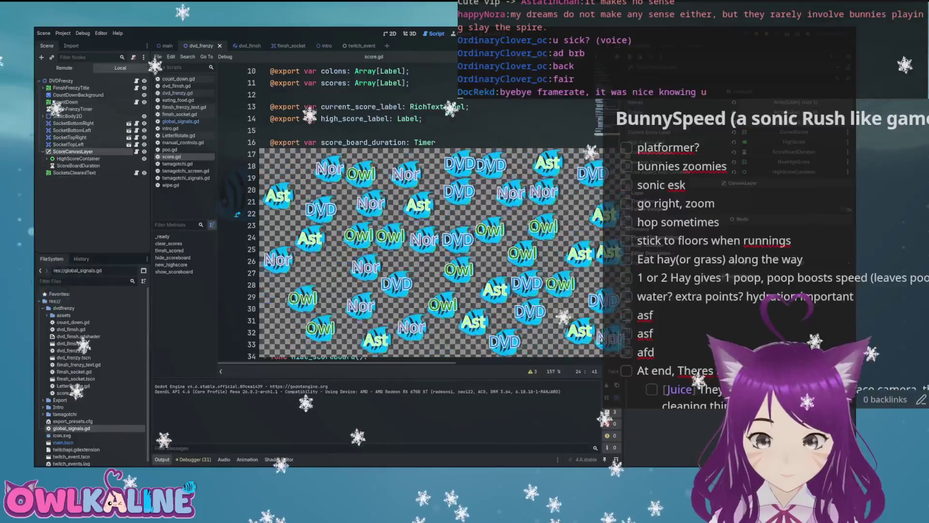
Stop the game and review the show_scoreboard function in score.gd
key(F8)
scroll(424, 256, down, 6)
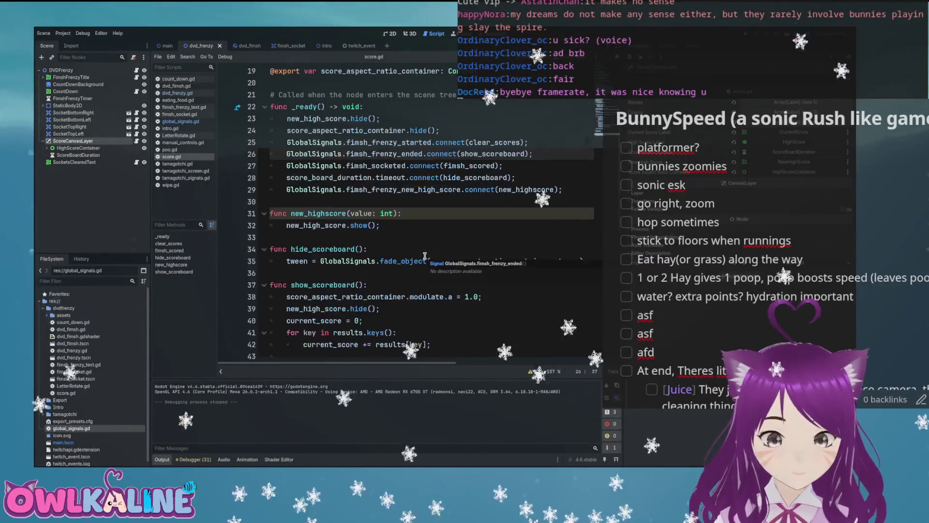
scroll(452, 238, down, 8)
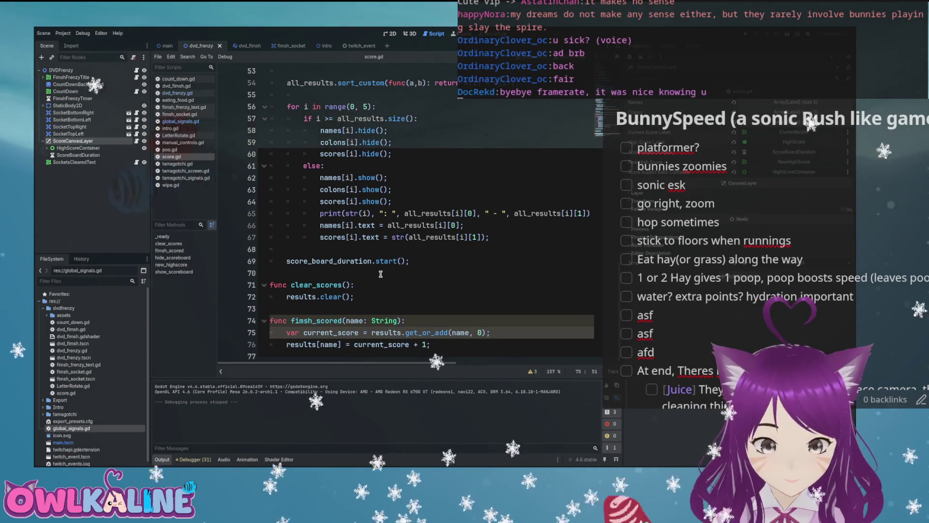
scroll(380, 274, up, 9)
click(331, 213)
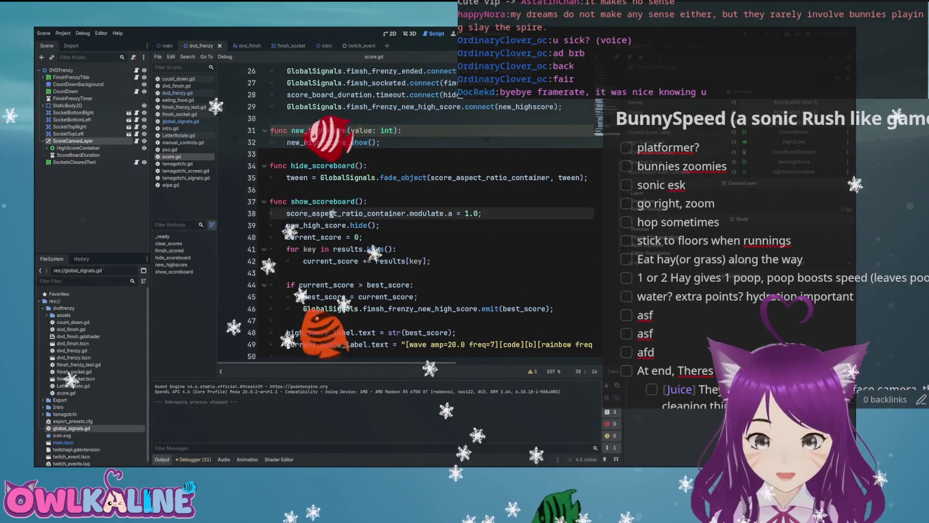
double_click(312, 202)
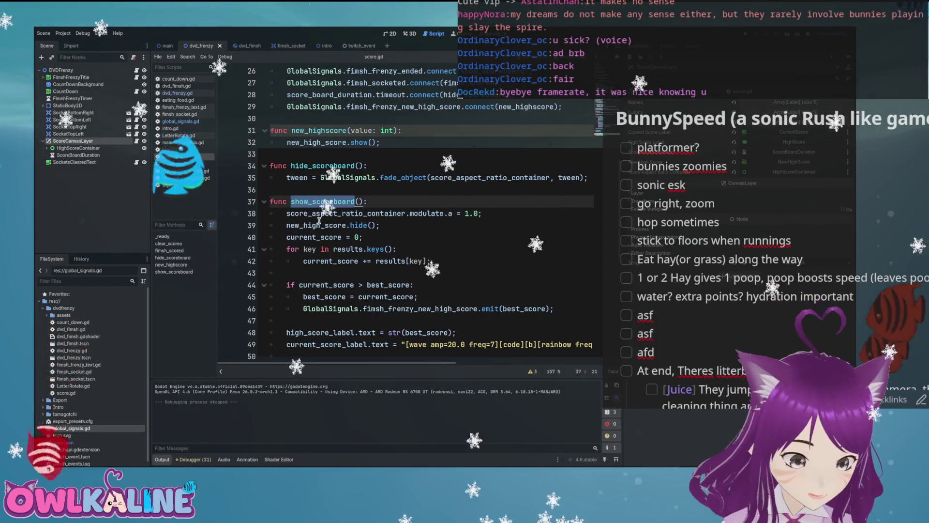
double_click(319, 223)
scroll(339, 303, down, 3)
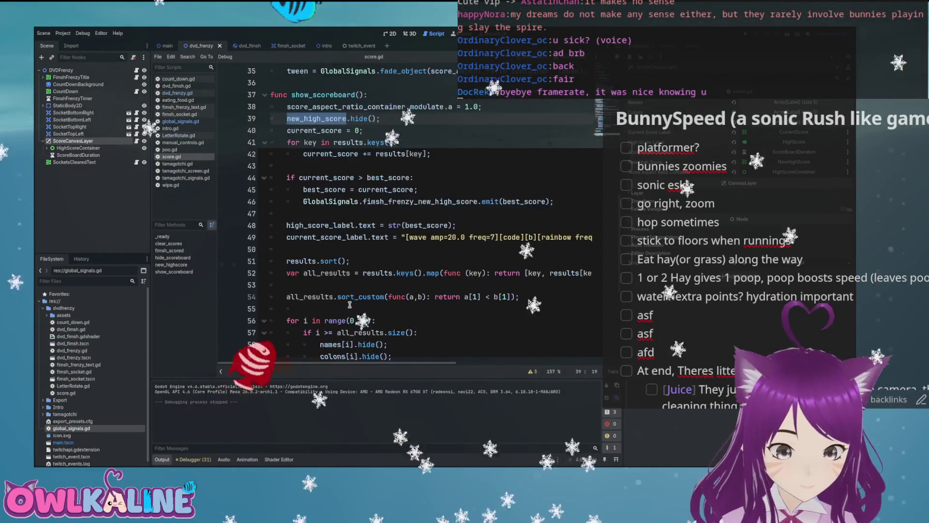
scroll(374, 246, down, 3)
scroll(364, 246, up, 5)
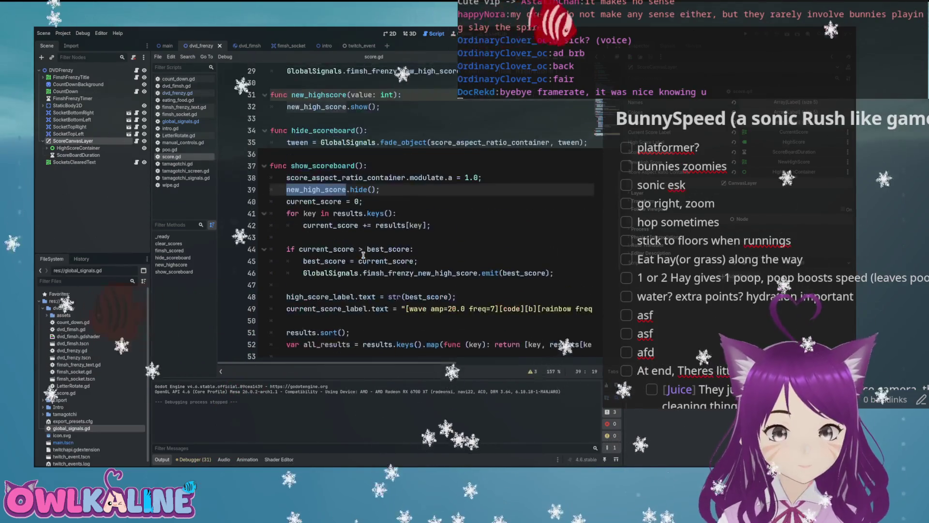
scroll(364, 250, down, 8)
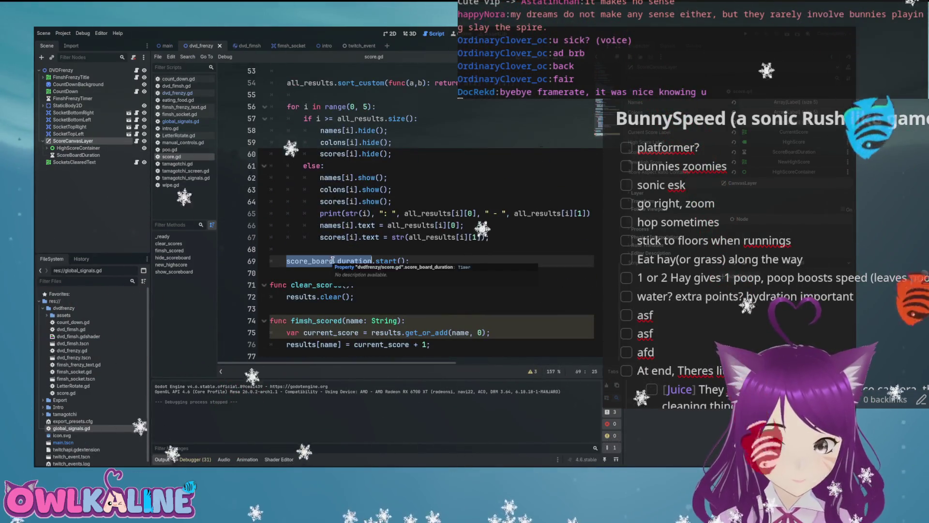
Add score_aspect_ratio_container.show(); as show_scoreboard's first line, then save and run the game
click(376, 246)
scroll(370, 248, up, 8)
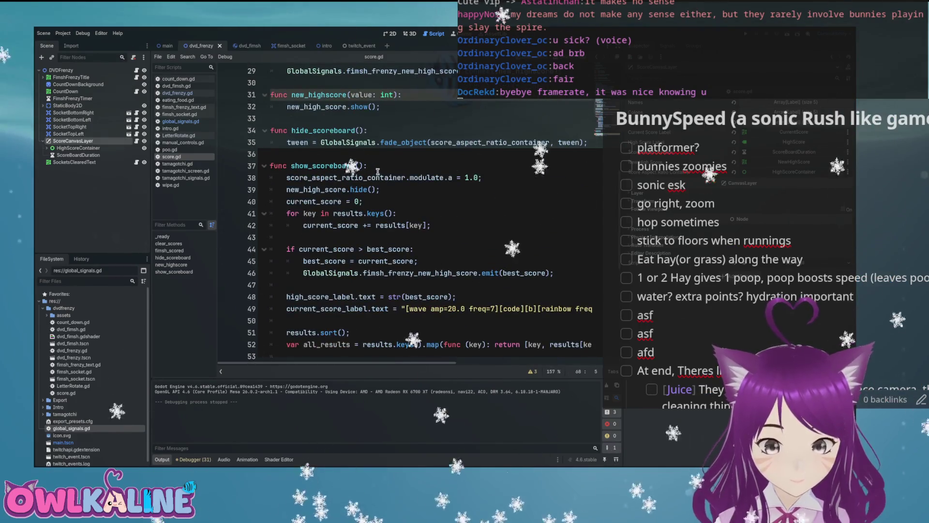
key(Return)
text(score)
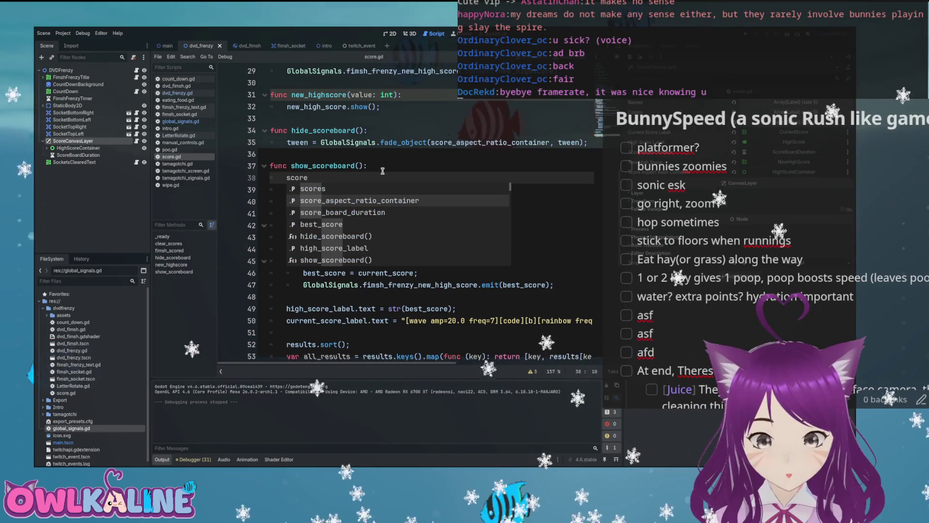
key(Return)
text(.show();)
key(ctrl+s)
key(F5)
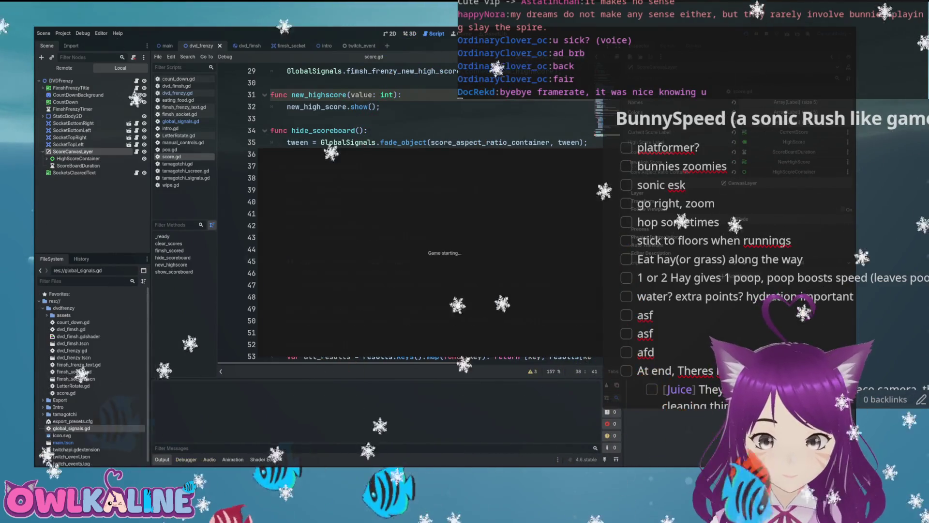